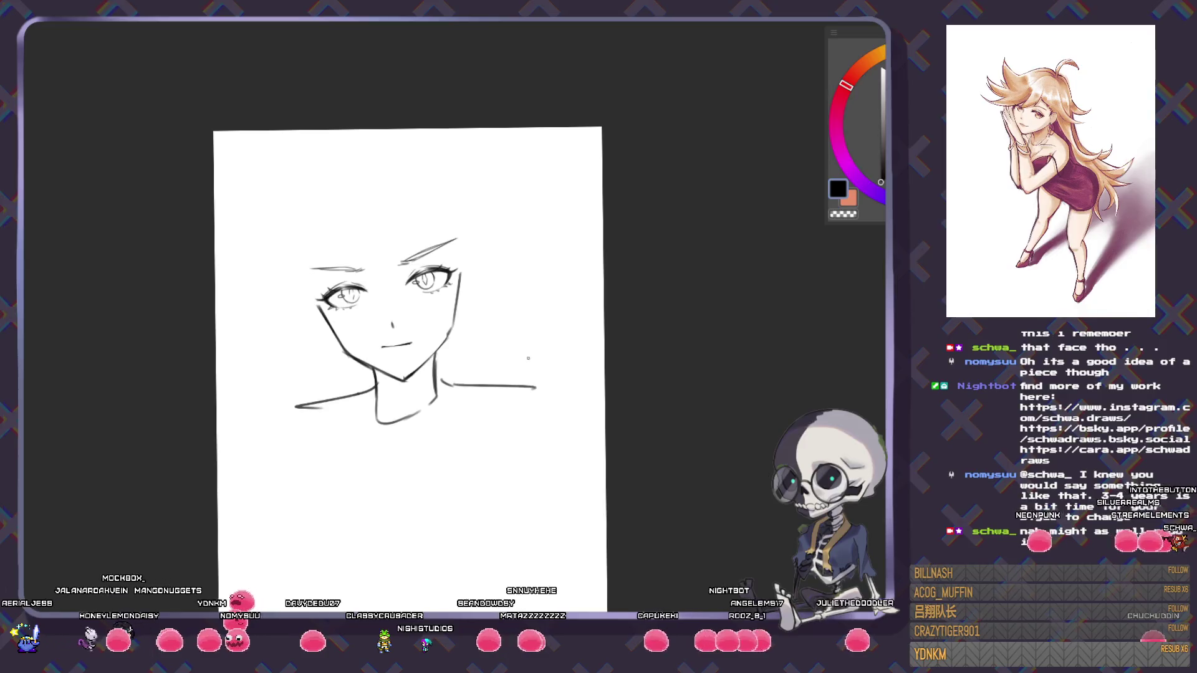
- Remove the stray hair strands drawn over the face
{"action": "left_click_drag", "start_coordinate": [495, 361], "coordinate": [491, 388]}
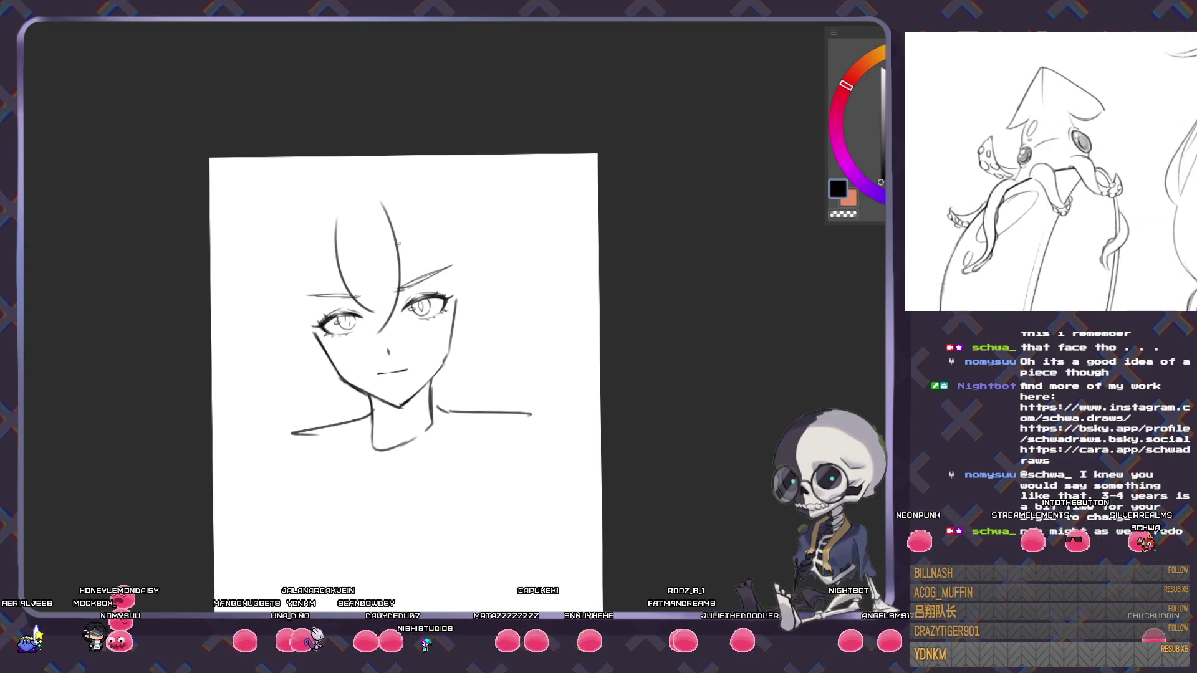
{"action": "key", "text": "ctrl+z"}
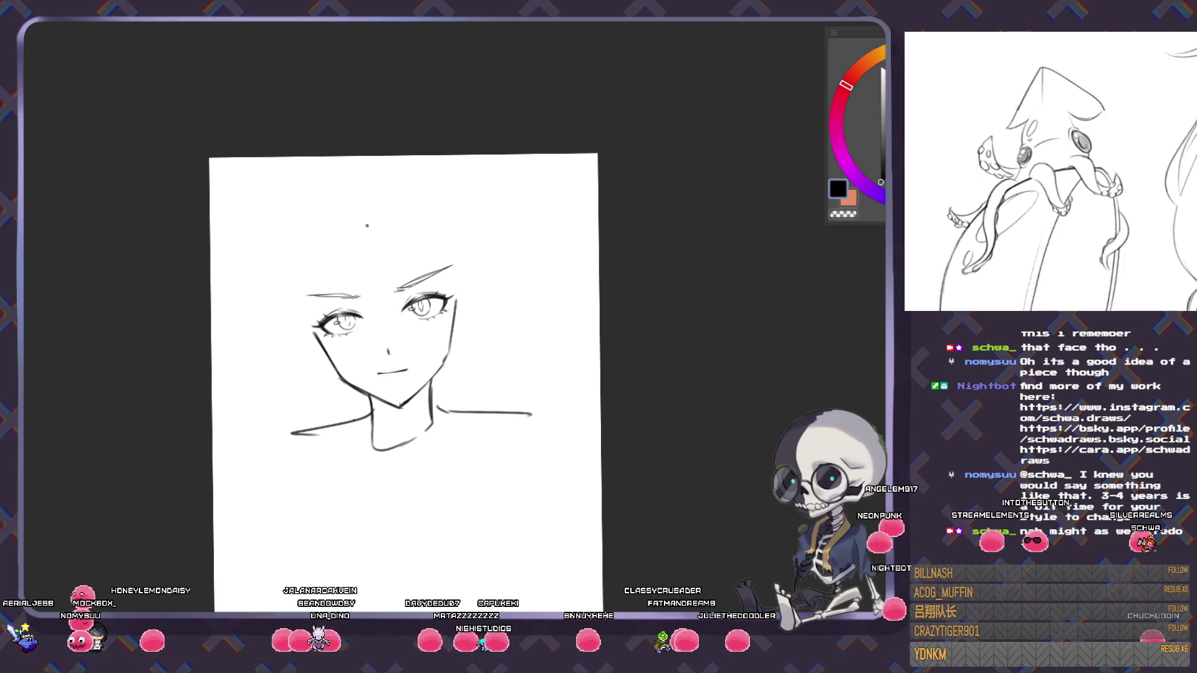
{"action": "left_click_drag", "start_coordinate": [358, 212], "coordinate": [356, 290]}
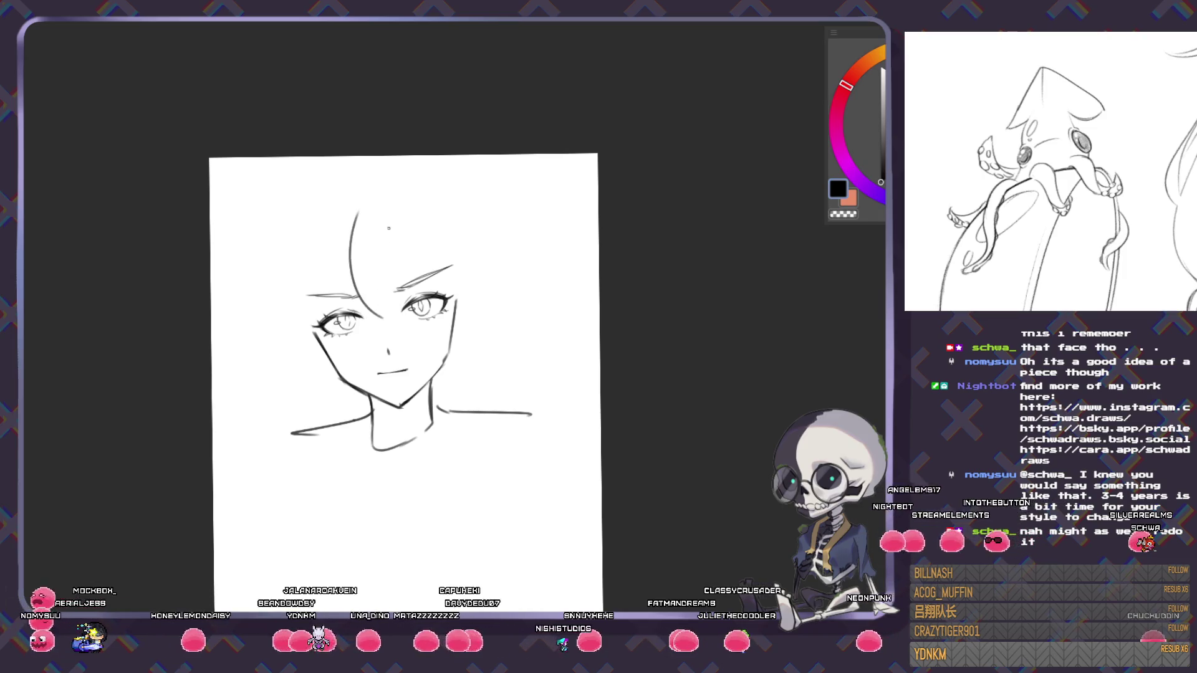
{"action": "key", "text": "ctrl+z"}
- Lasso the face sketch, scale it down slightly and nudge it up-right
{"action": "key", "text": "m"}
{"action": "left_click_drag", "start_coordinate": [382, 133], "coordinate": [305, 207]}
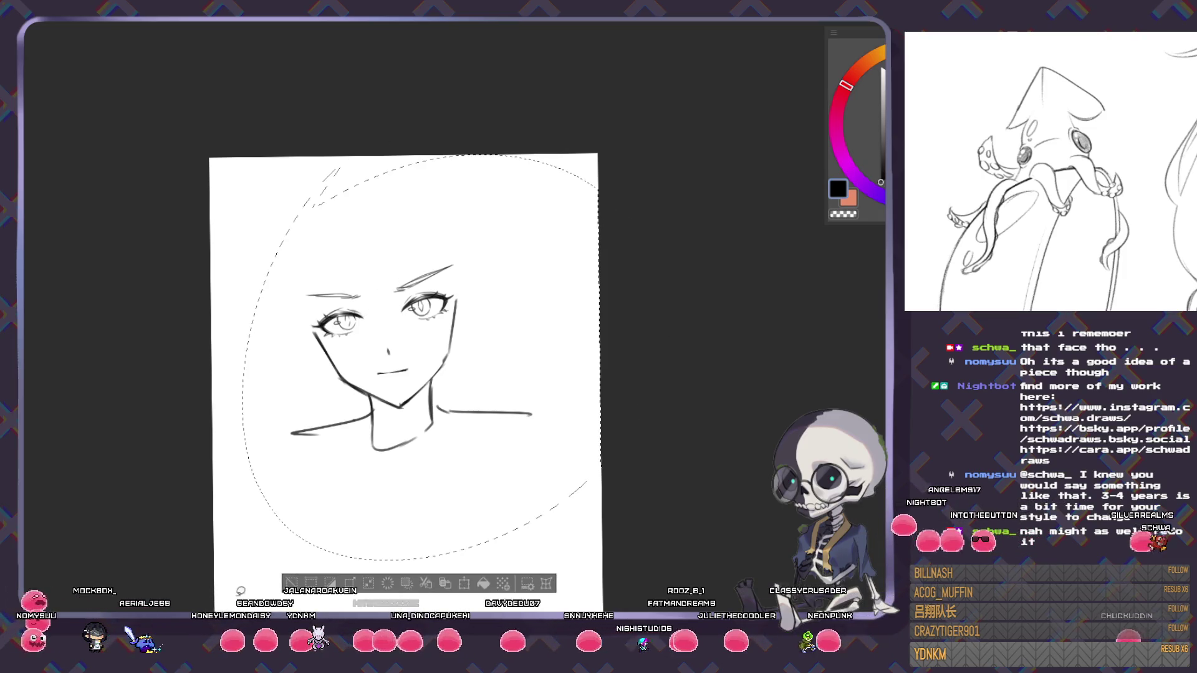
{"action": "key", "text": "ctrl+t"}
{"action": "left_click_drag", "start_coordinate": [591, 157], "coordinate": [527, 236]}
{"action": "mouse_move", "coordinate": [477, 327]}
{"action": "left_mouse_down"}
{"action": "mouse_move", "coordinate": [515, 287]}
{"action": "mouse_move", "coordinate": [500, 324]}
{"action": "left_mouse_up"}
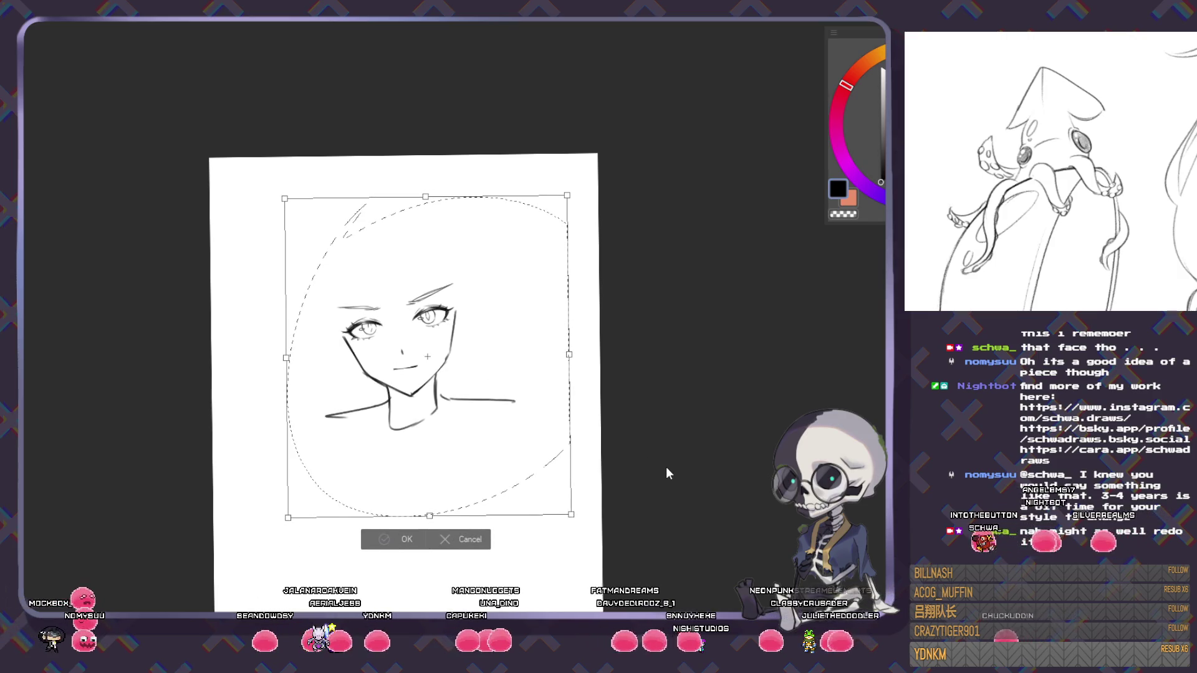
{"action": "key", "text": "Return"}
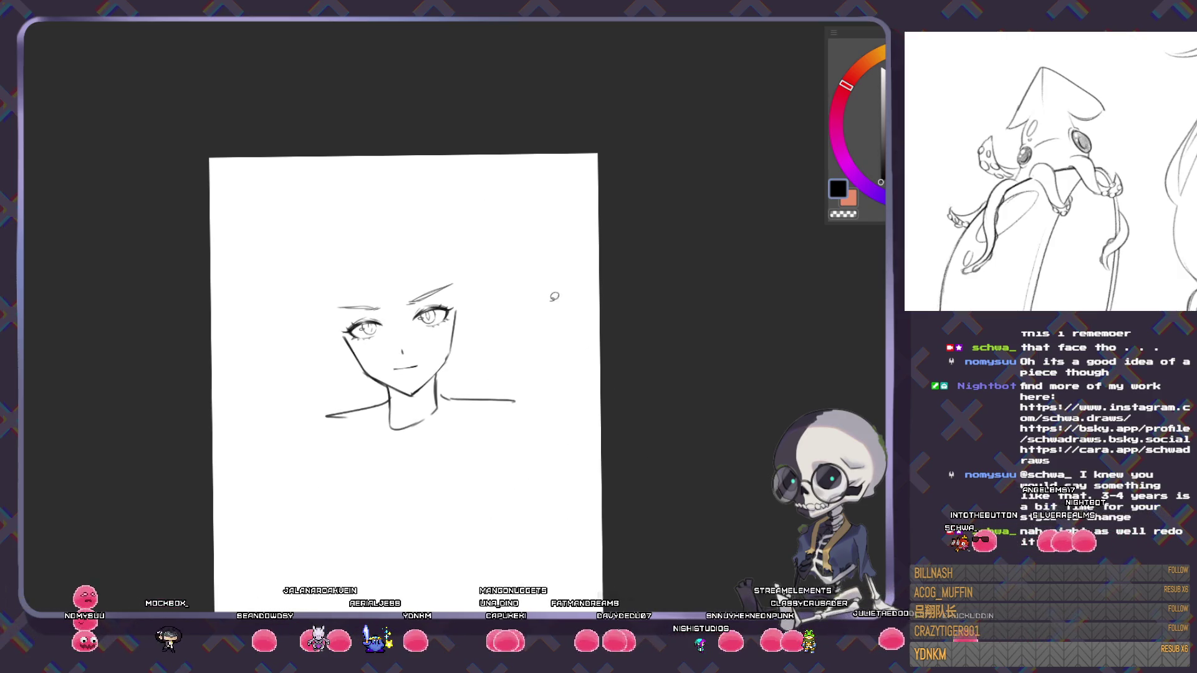
{"action": "scroll", "coordinate": [476, 275], "scroll_direction": "up", "scroll_amount": 2}
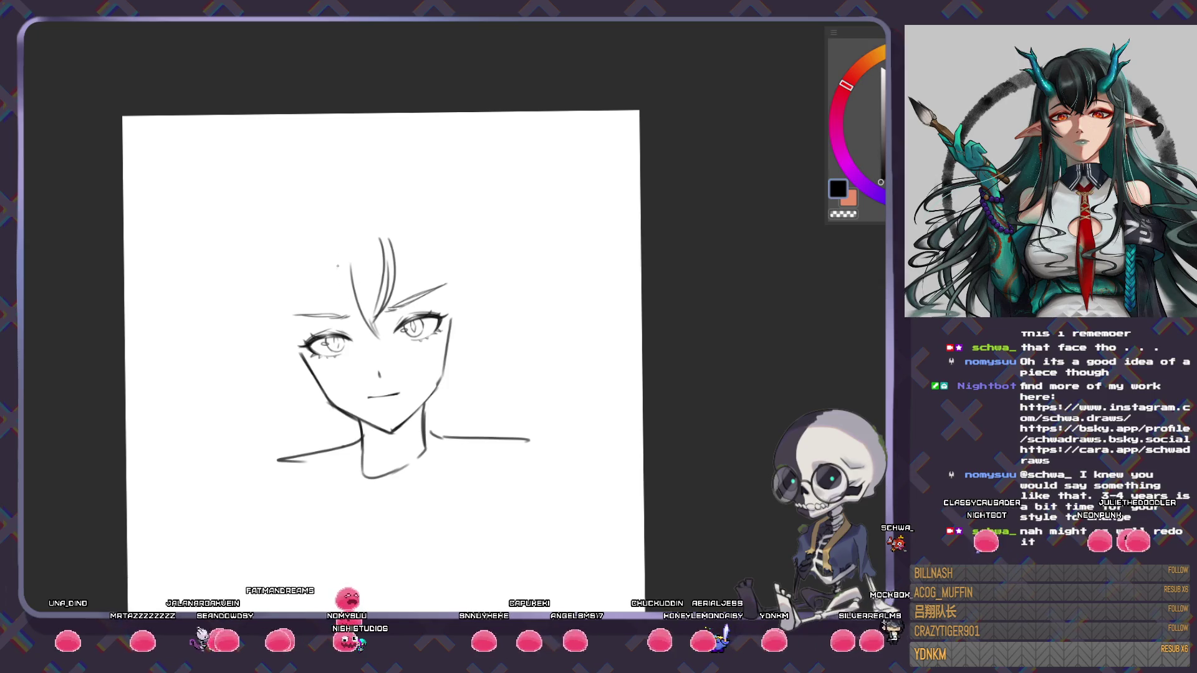
- Draw two fringe strands over the forehead, redrawing the long one from higher up
{"action": "left_click_drag", "start_coordinate": [337, 267], "coordinate": [360, 317]}
{"action": "left_click_drag", "start_coordinate": [346, 218], "coordinate": [373, 308]}
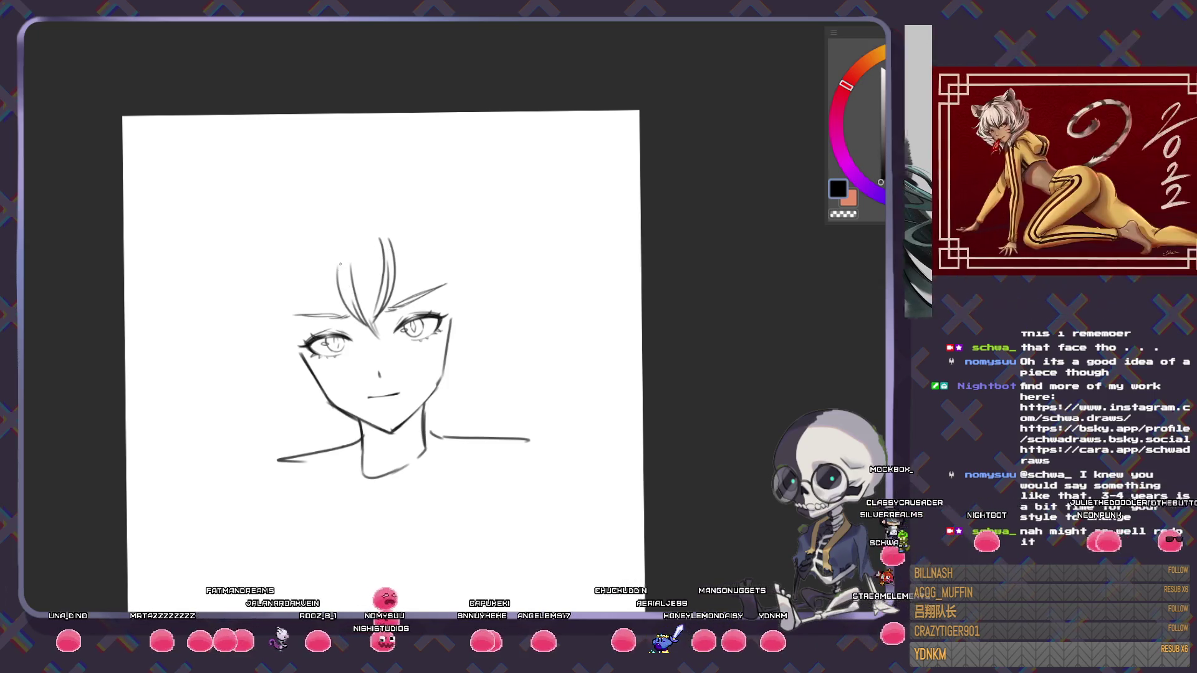
{"action": "key", "text": "ctrl+z"}
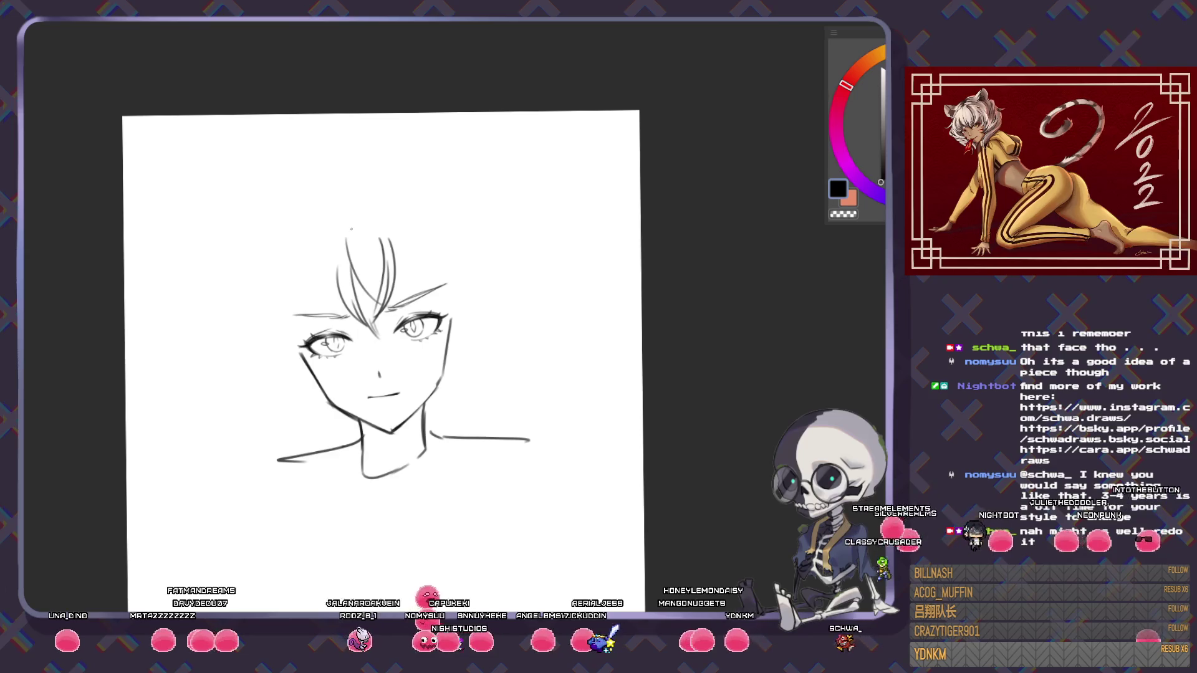
{"action": "left_click_drag", "start_coordinate": [354, 212], "coordinate": [374, 309]}
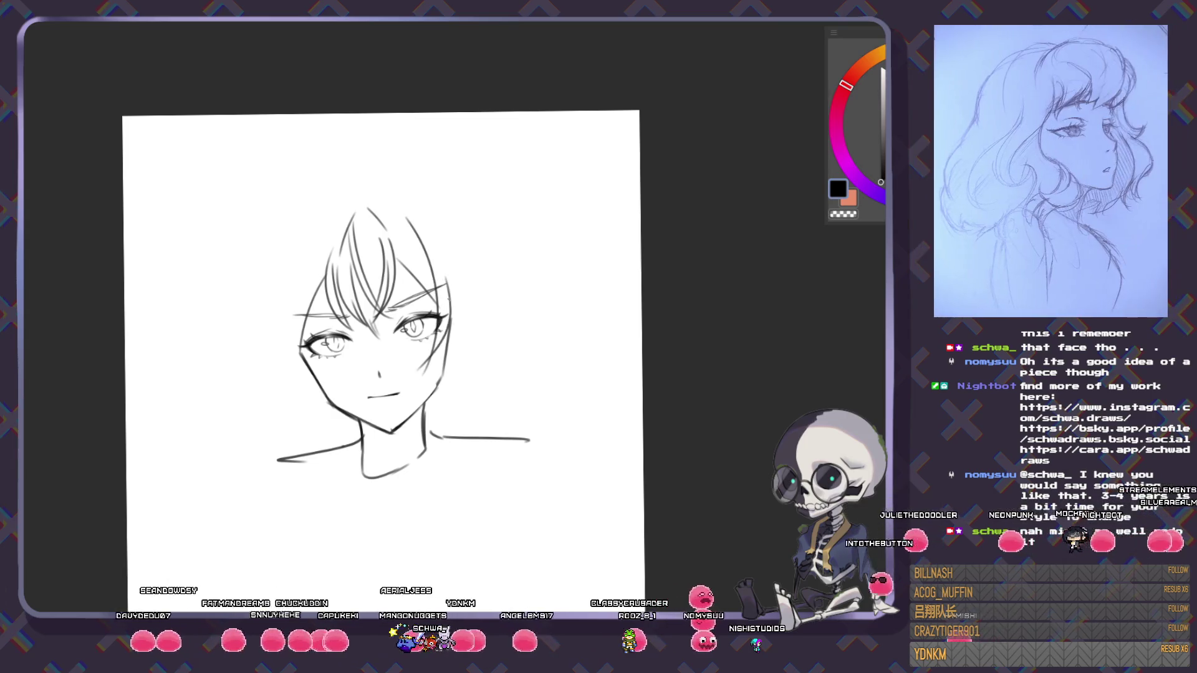
- Outline the bob's right side and redraw the left outline down past the jaw
{"action": "left_click_drag", "start_coordinate": [402, 215], "coordinate": [439, 282]}
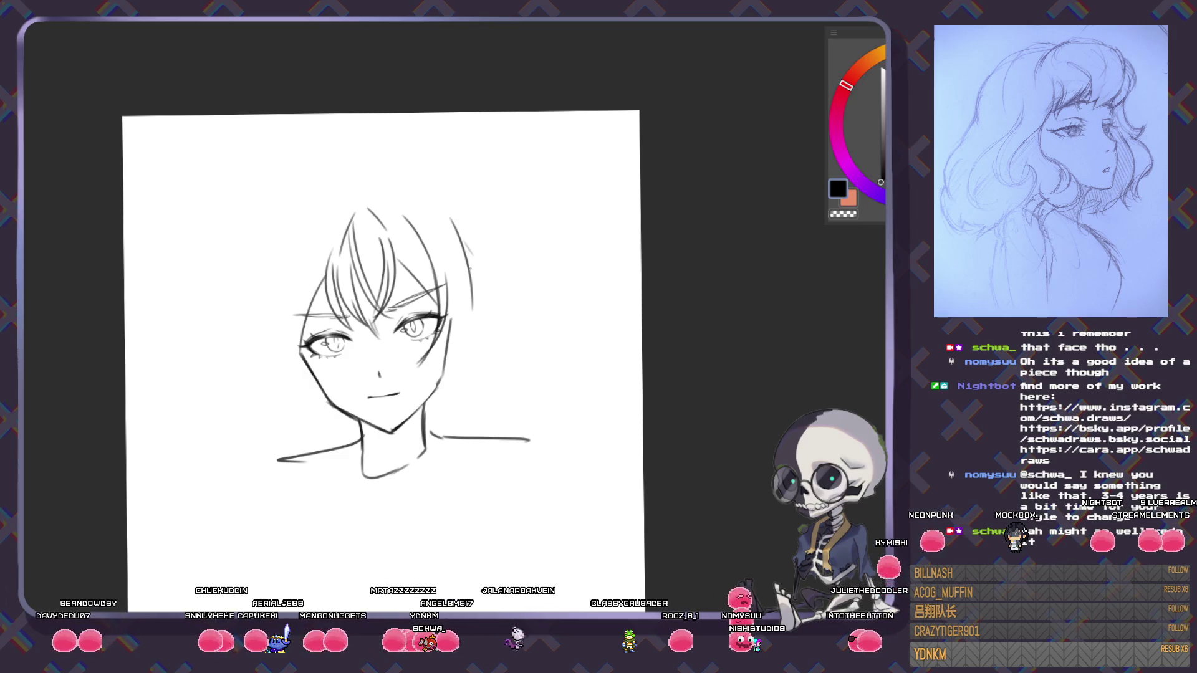
{"action": "left_click_drag", "start_coordinate": [459, 219], "coordinate": [473, 352]}
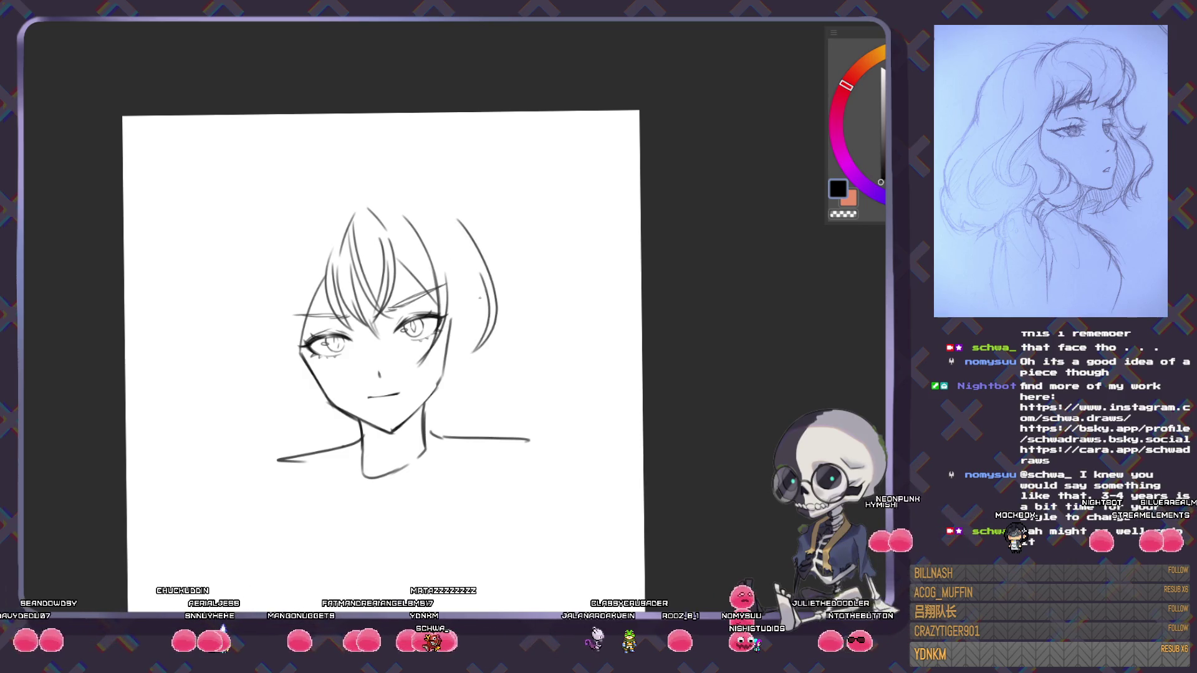
{"action": "left_click_drag", "start_coordinate": [474, 254], "coordinate": [444, 366]}
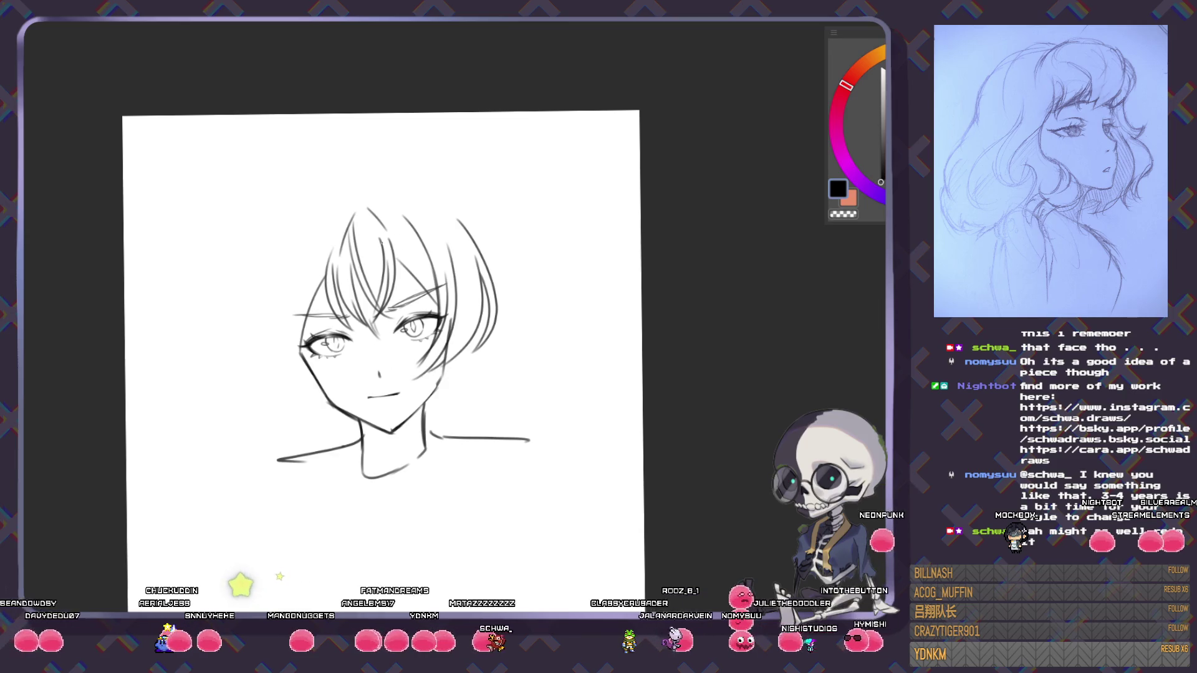
{"action": "left_click_drag", "start_coordinate": [303, 206], "coordinate": [262, 367]}
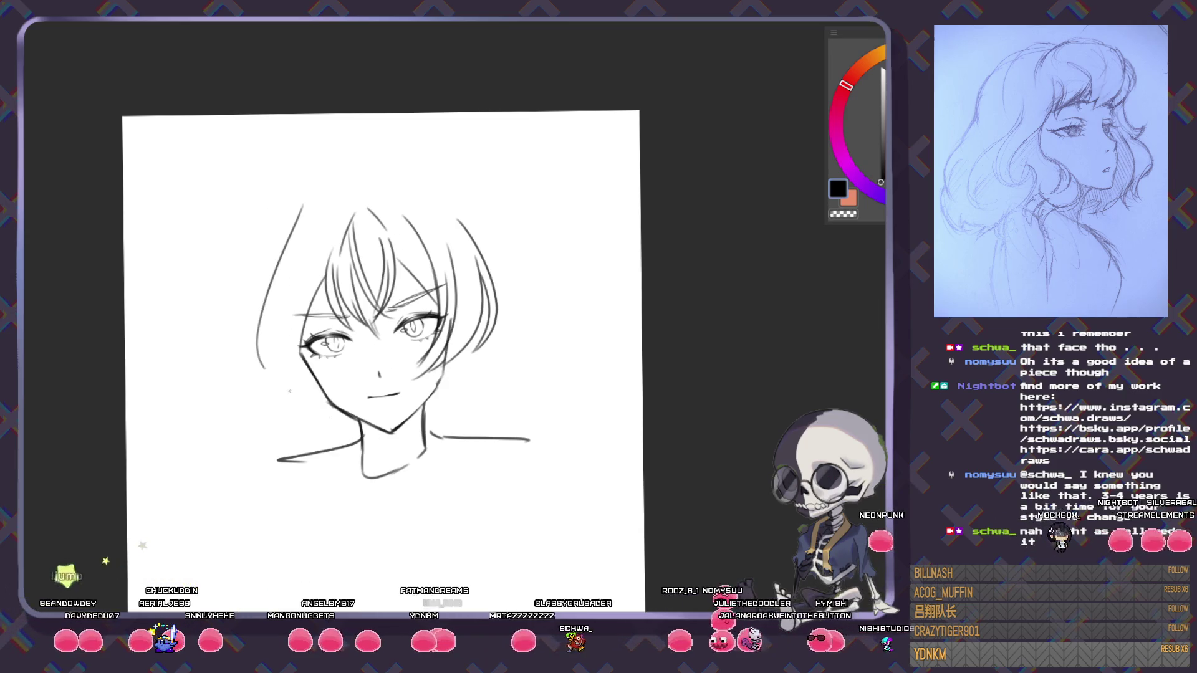
{"action": "key", "text": "ctrl+z"}
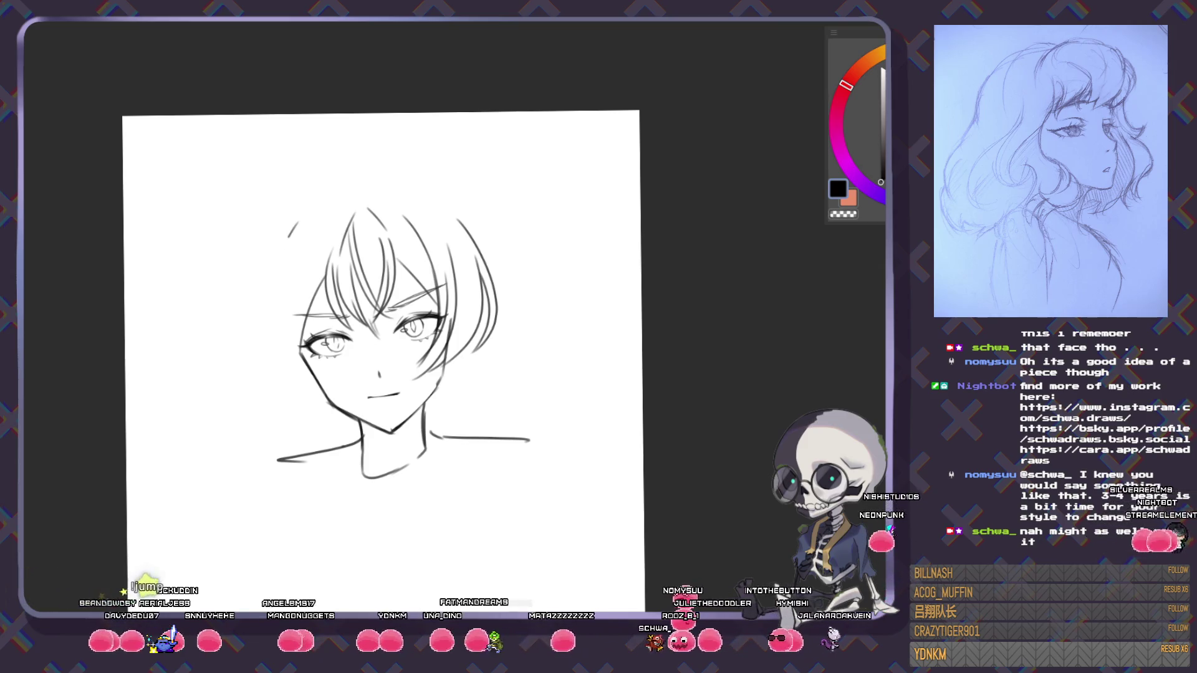
{"action": "left_click_drag", "start_coordinate": [293, 226], "coordinate": [303, 426]}
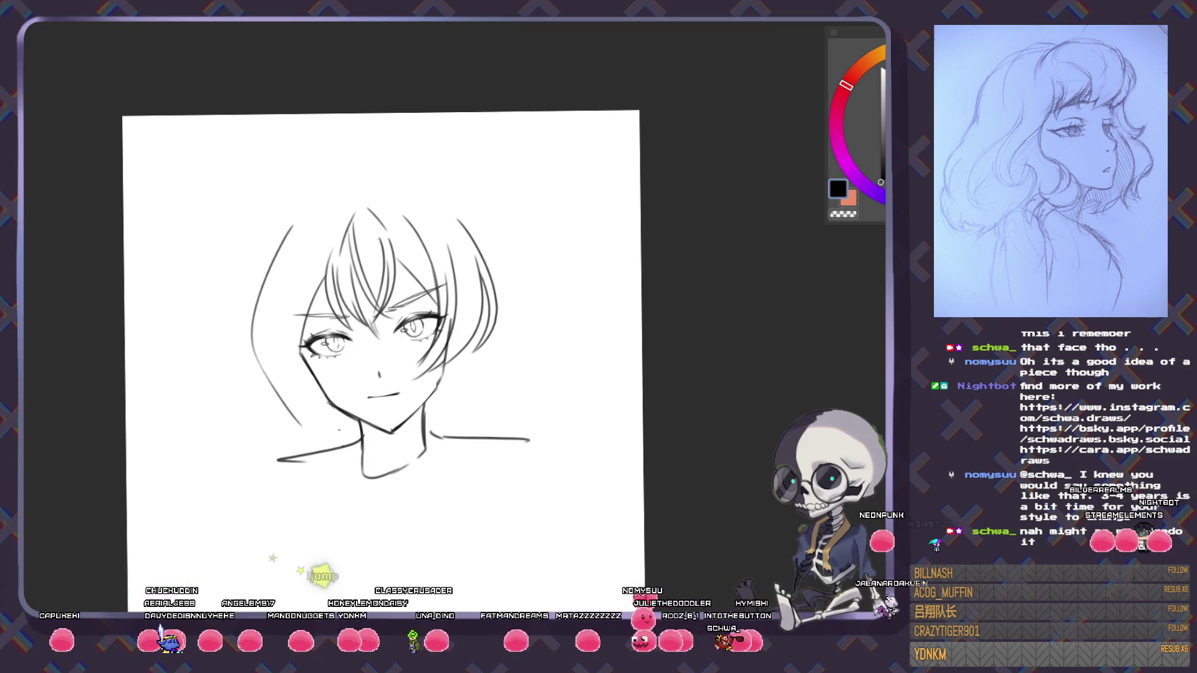
{"action": "key", "text": "ctrl+z"}
{"action": "left_click_drag", "start_coordinate": [285, 223], "coordinate": [296, 424]}
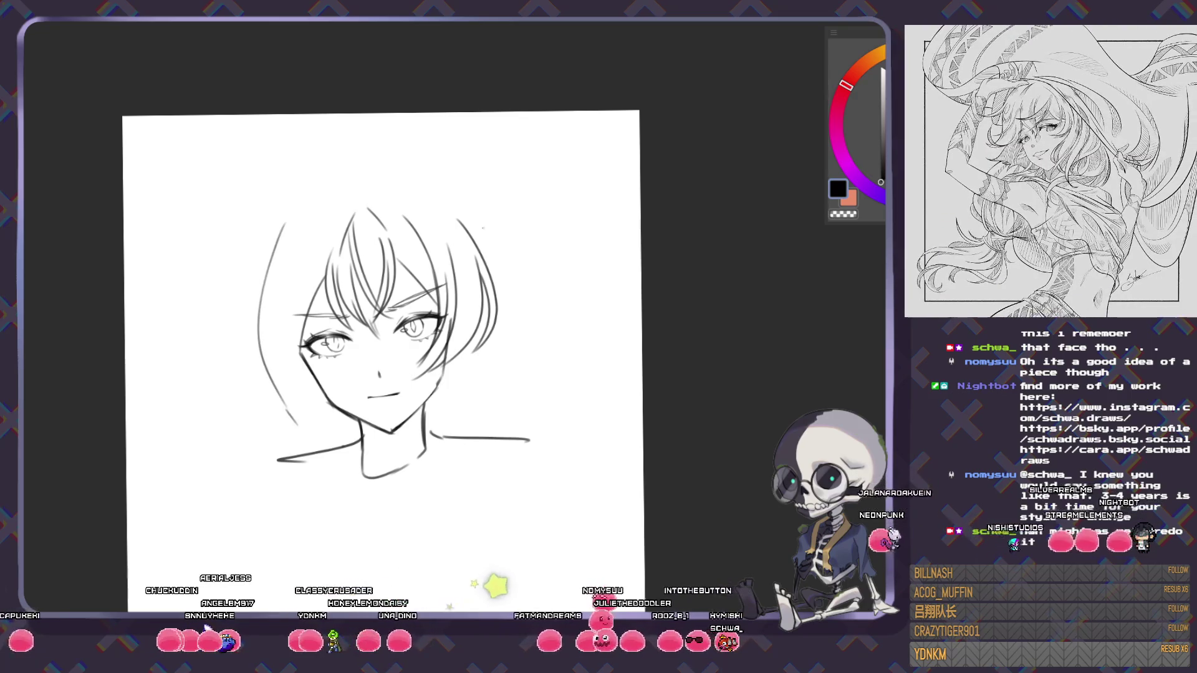
{"action": "left_click_drag", "start_coordinate": [450, 203], "coordinate": [464, 414]}
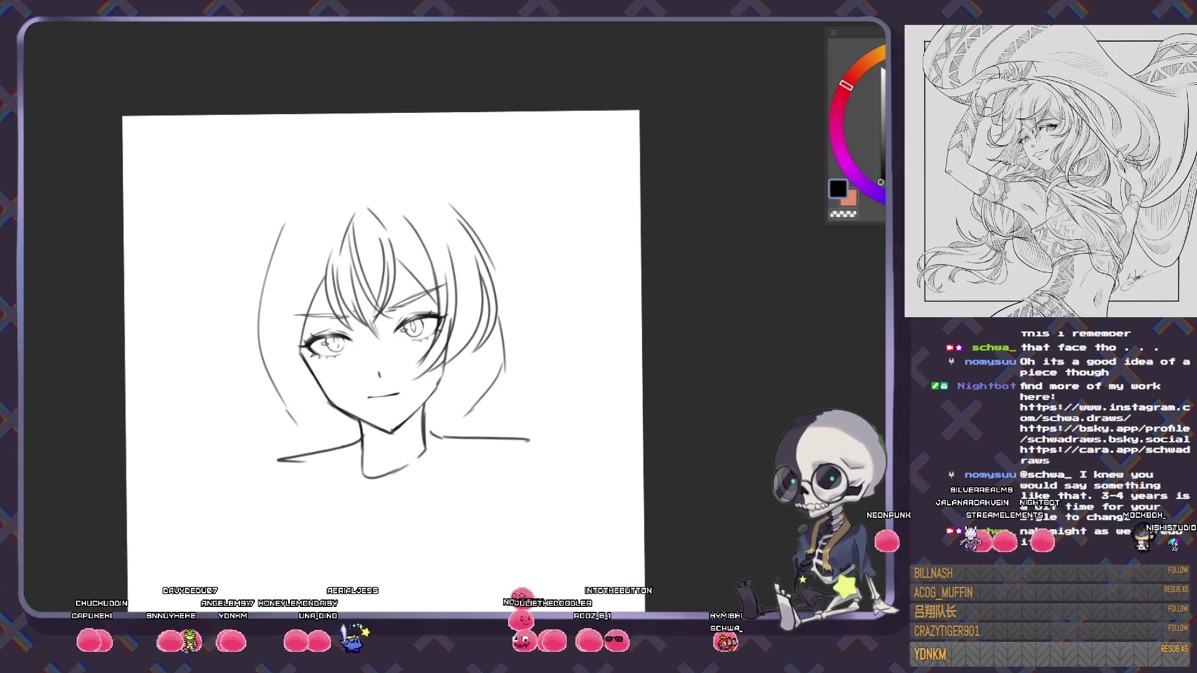
- Move the left outer hair line further out and add a flick sticking out left
{"action": "key", "text": "ctrl+z"}
{"action": "left_click_drag", "start_coordinate": [284, 225], "coordinate": [274, 424]}
{"action": "mouse_move", "coordinate": [199, 324]}
{"action": "left_mouse_down"}
{"action": "mouse_move", "coordinate": [262, 283]}
{"action": "mouse_move", "coordinate": [333, 439]}
{"action": "left_mouse_up"}
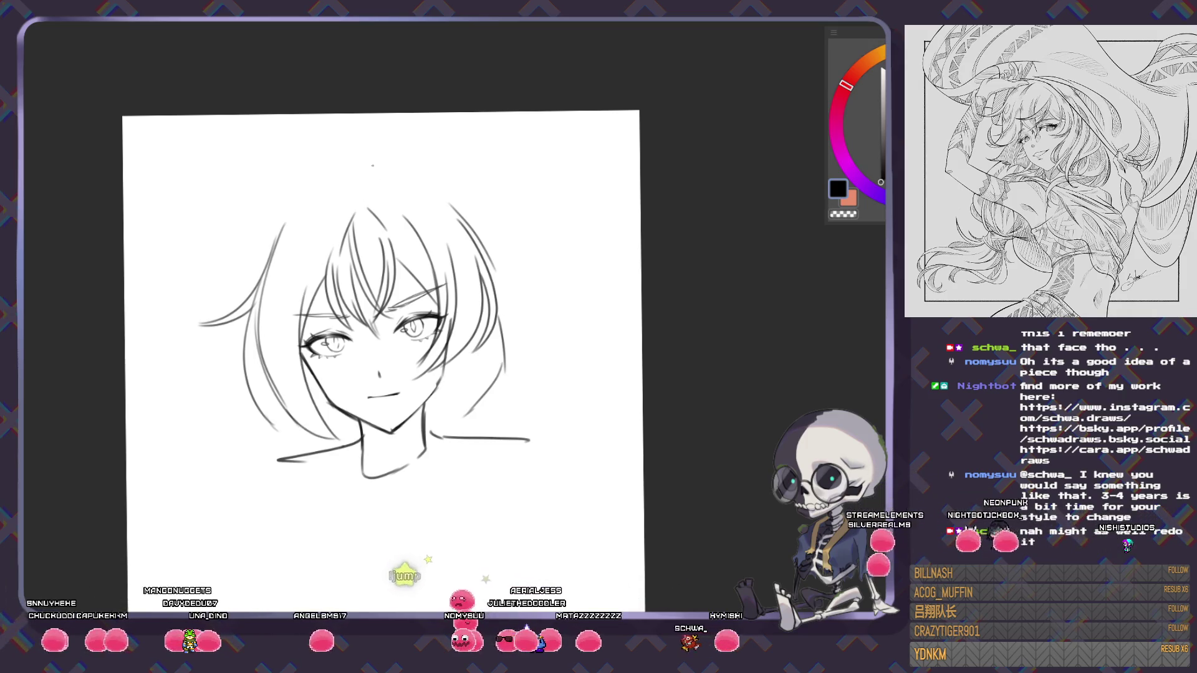
- Add strands at the top of the head falling down the left side
{"action": "left_click_drag", "start_coordinate": [365, 176], "coordinate": [322, 205]}
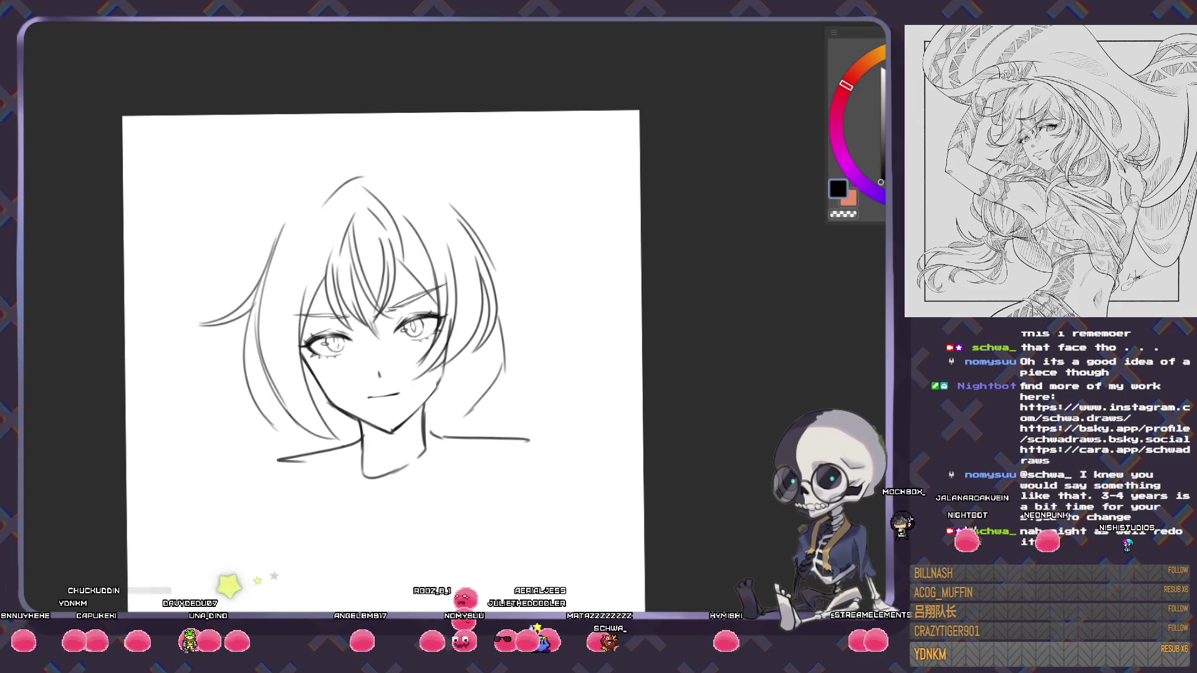
{"action": "key", "text": "ctrl+z"}
{"action": "key", "text": "ctrl+z"}
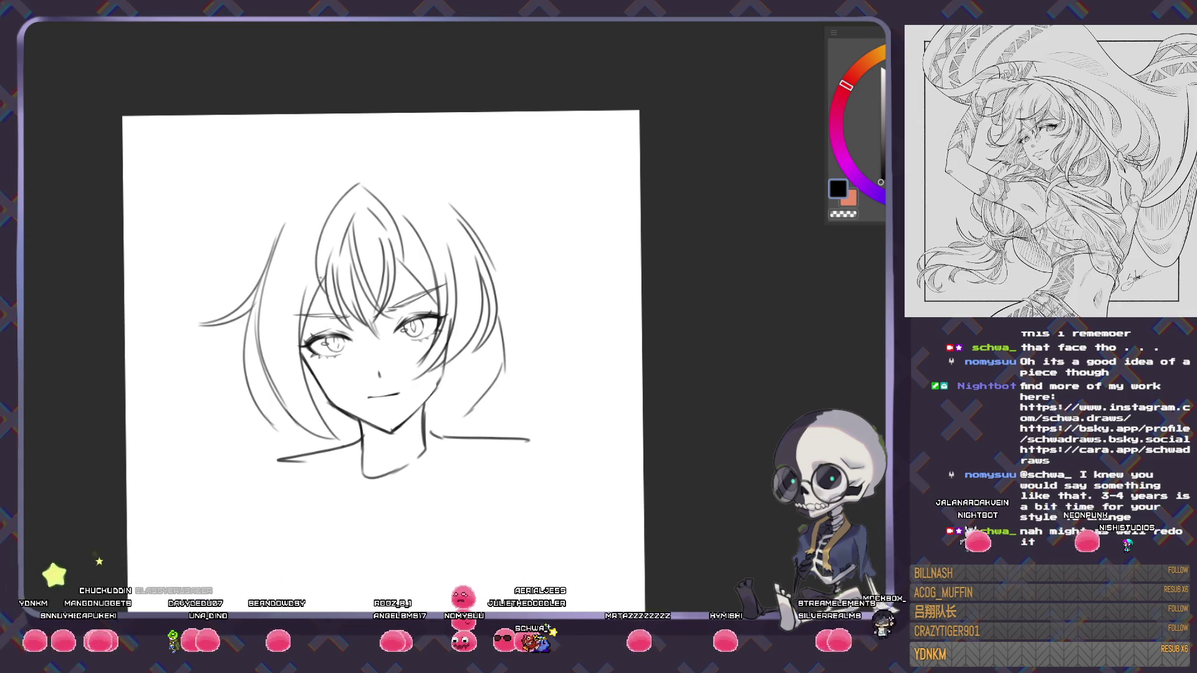
{"action": "left_click_drag", "start_coordinate": [358, 186], "coordinate": [323, 281]}
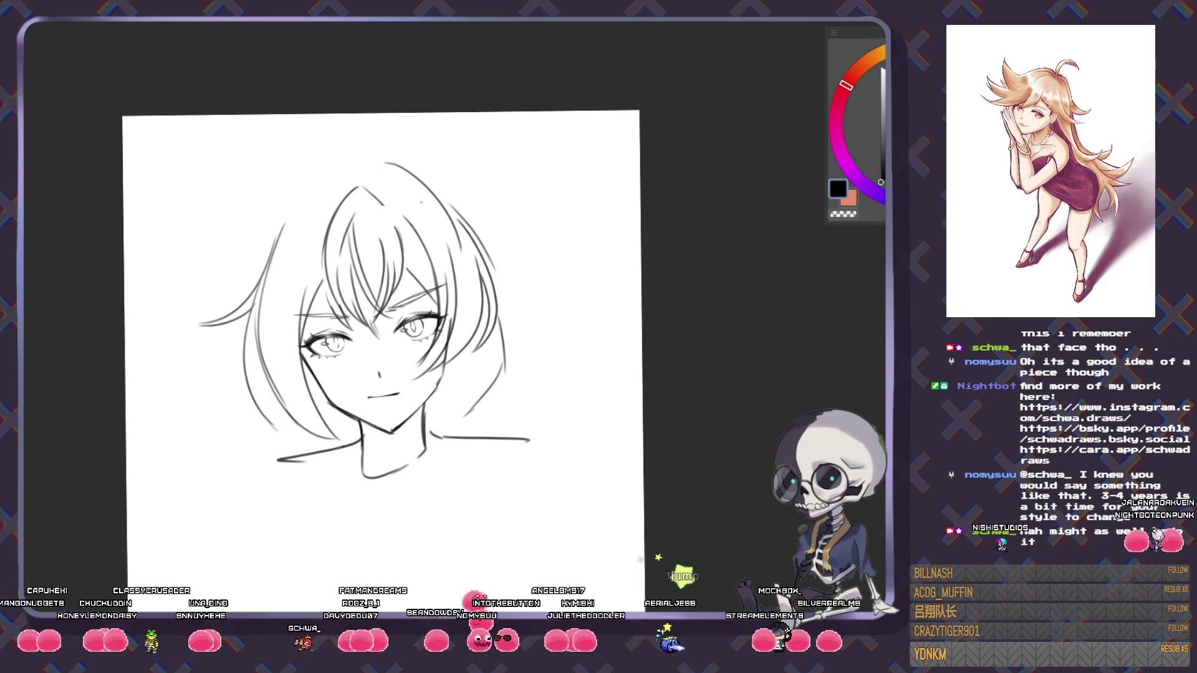
{"action": "mouse_move", "coordinate": [382, 162]}
{"action": "left_mouse_down"}
{"action": "mouse_move", "coordinate": [379, 180]}
{"action": "mouse_move", "coordinate": [312, 176]}
{"action": "mouse_move", "coordinate": [284, 300]}
{"action": "left_mouse_up"}
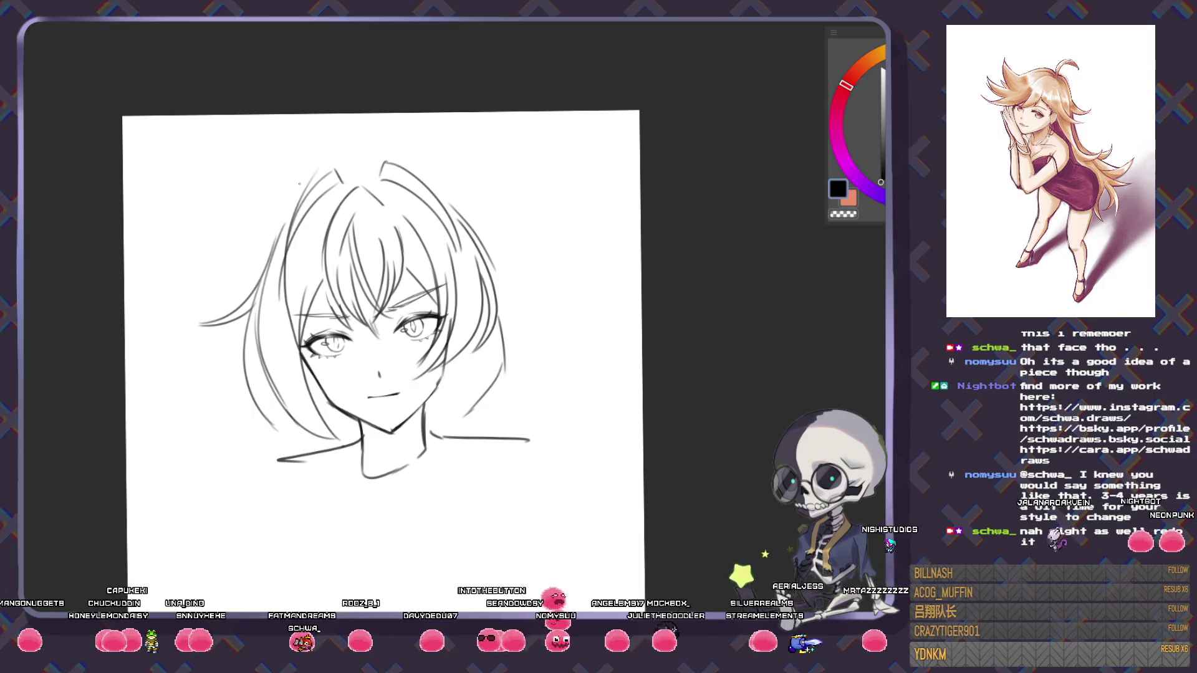
{"action": "key", "text": "ctrl+minus"}
{"action": "key", "text": "ctrl+plus"}
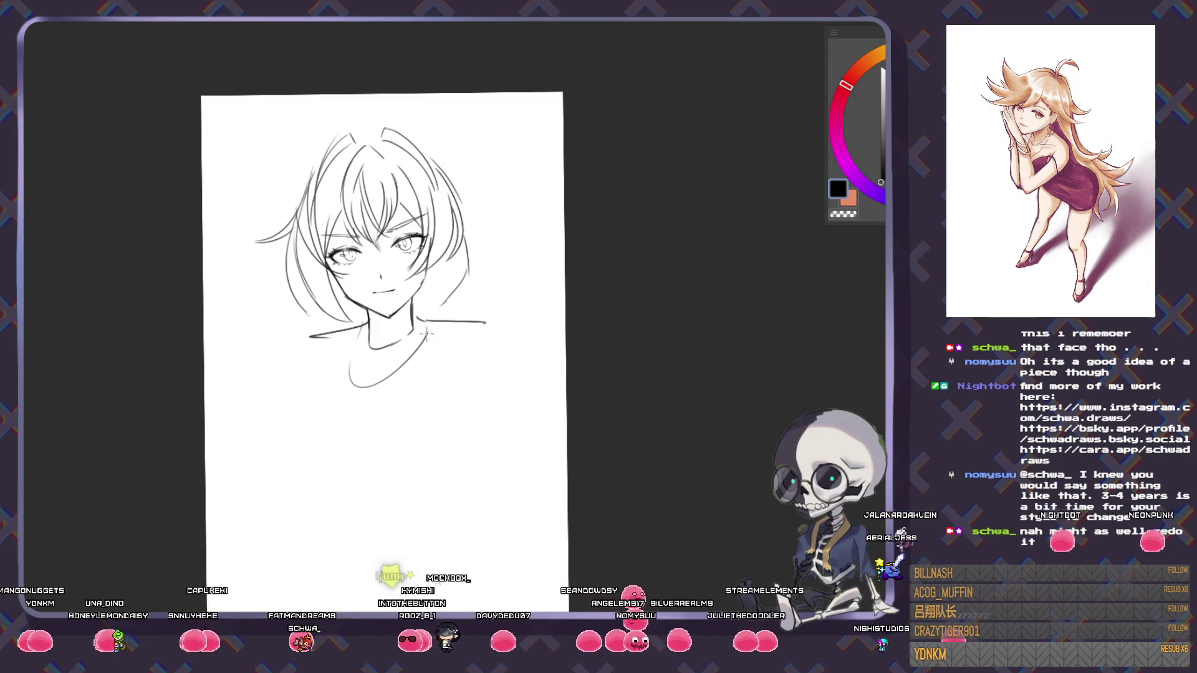
- Sketch curves down from the left shoulder and along the right shoulder and chest
{"action": "left_click_drag", "start_coordinate": [310, 337], "coordinate": [283, 375]}
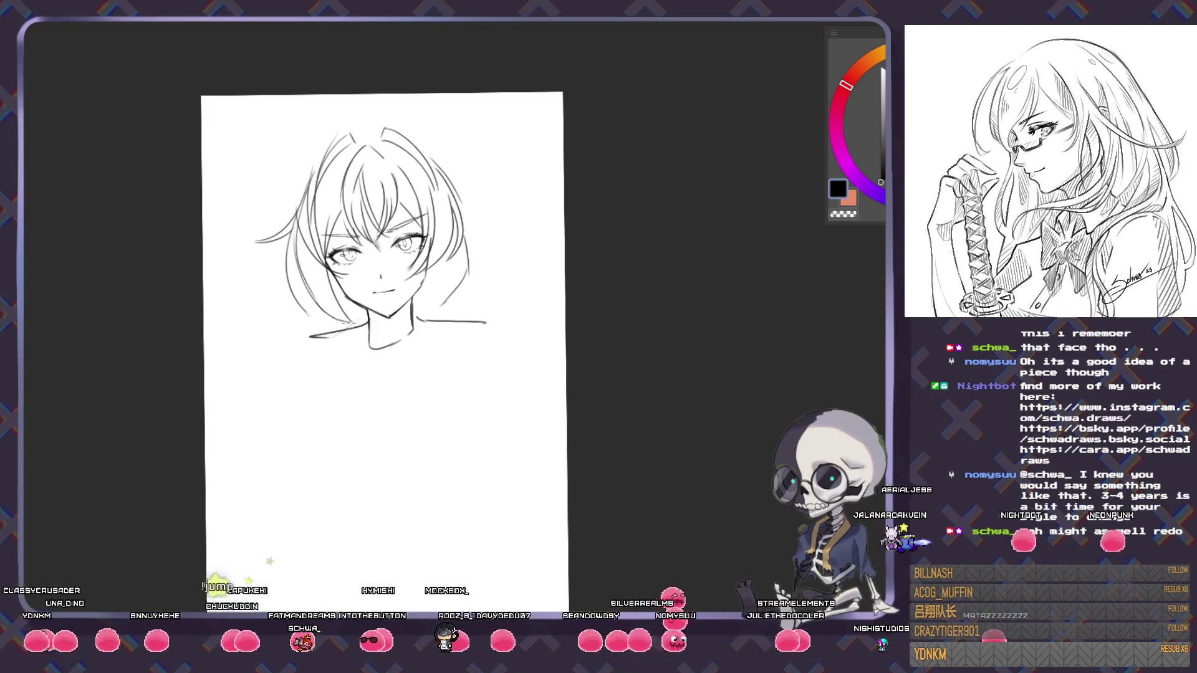
{"action": "left_click_drag", "start_coordinate": [310, 337], "coordinate": [294, 370]}
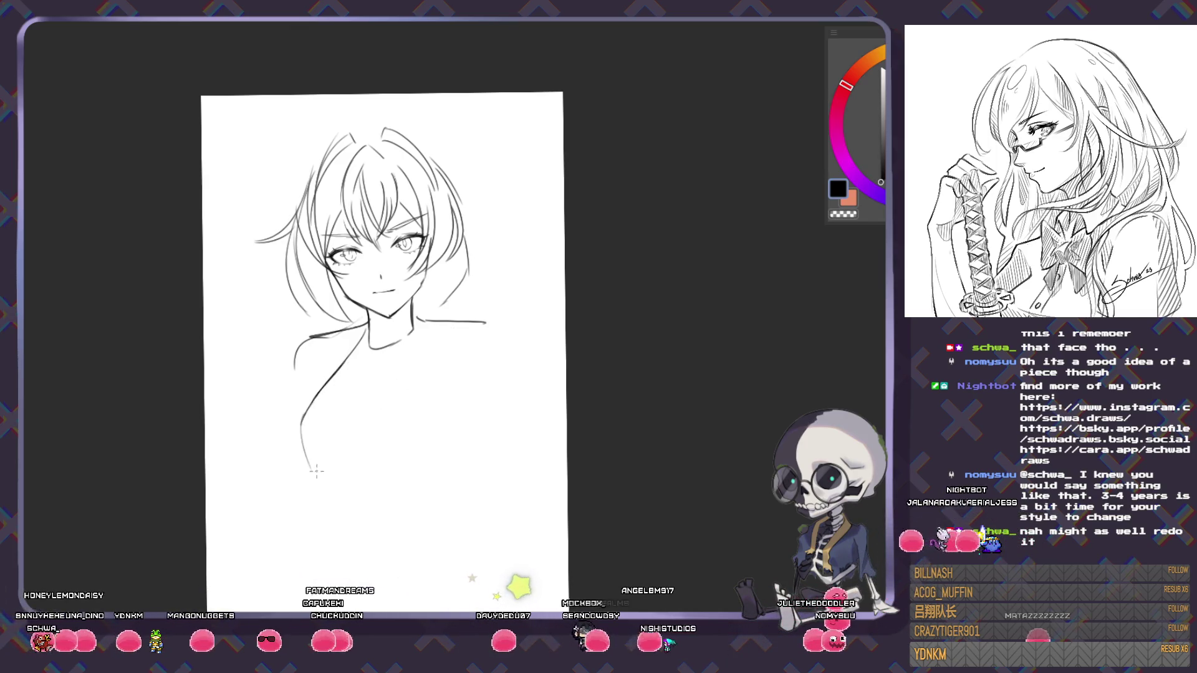
{"action": "mouse_move", "coordinate": [424, 323]}
{"action": "left_mouse_down"}
{"action": "mouse_move", "coordinate": [480, 450]}
{"action": "mouse_move", "coordinate": [438, 492]}
{"action": "left_mouse_up"}
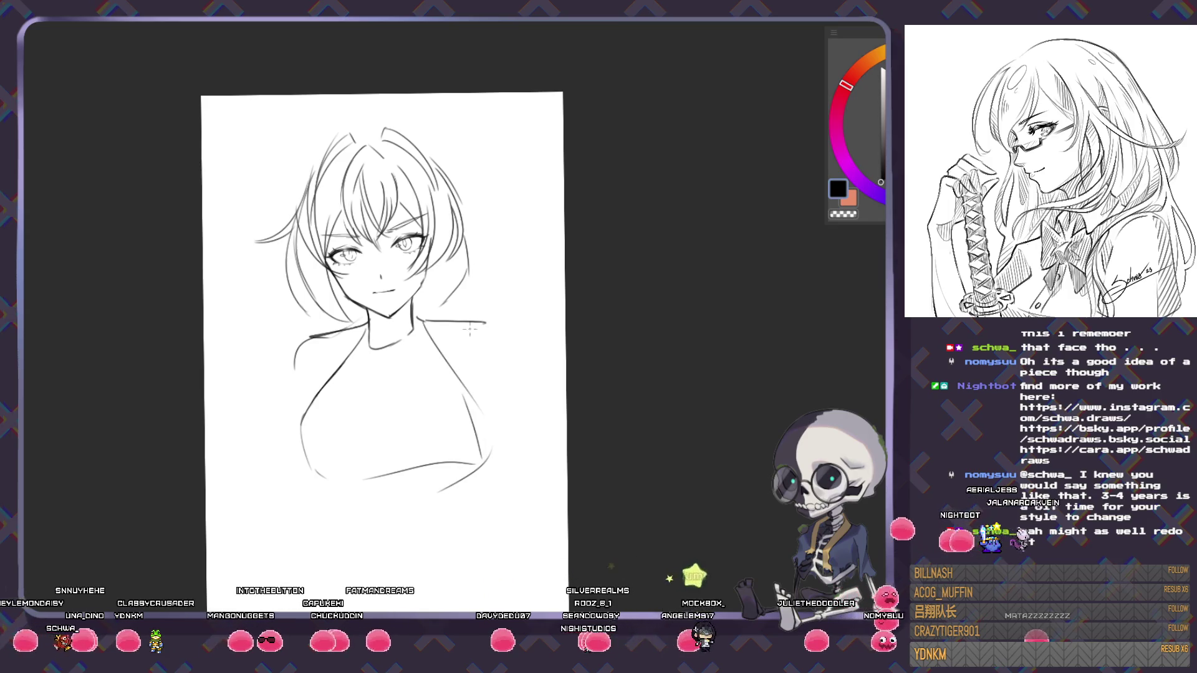
- Erase the poor lower strokes and redraw the bust's lower curve and right torso side
{"action": "key", "text": "e"}
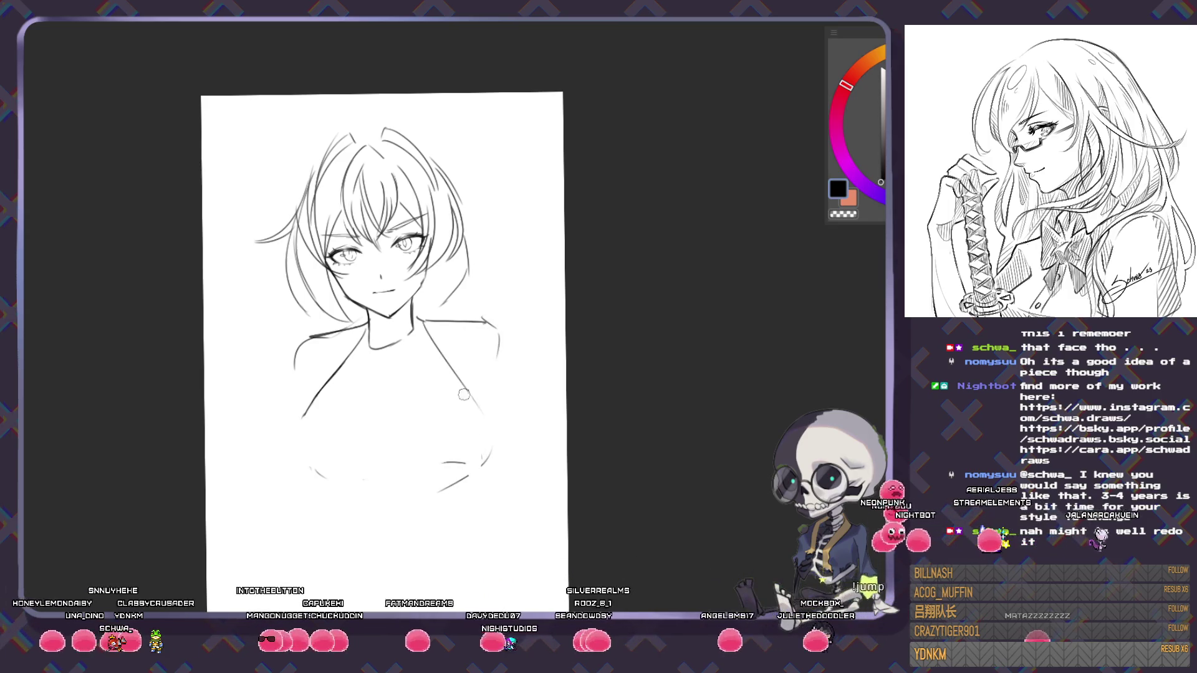
{"action": "mouse_move", "coordinate": [477, 436]}
{"action": "left_mouse_down"}
{"action": "mouse_move", "coordinate": [419, 433]}
{"action": "mouse_move", "coordinate": [356, 486]}
{"action": "left_mouse_up"}
{"action": "key", "text": "p"}
{"action": "mouse_move", "coordinate": [307, 423]}
{"action": "left_mouse_down"}
{"action": "mouse_move", "coordinate": [436, 460]}
{"action": "mouse_move", "coordinate": [485, 457]}
{"action": "left_mouse_up"}
{"action": "left_click_drag", "start_coordinate": [470, 402], "coordinate": [476, 423]}
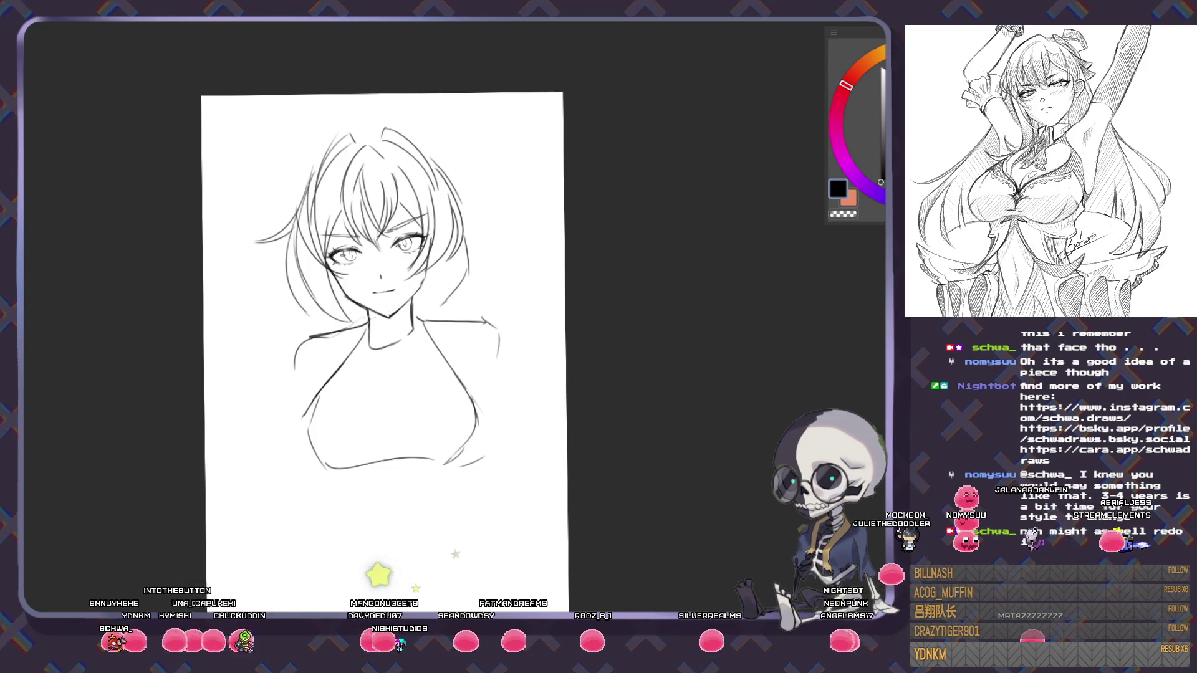
{"action": "scroll", "coordinate": [406, 314], "scroll_direction": "up", "scroll_amount": 1}
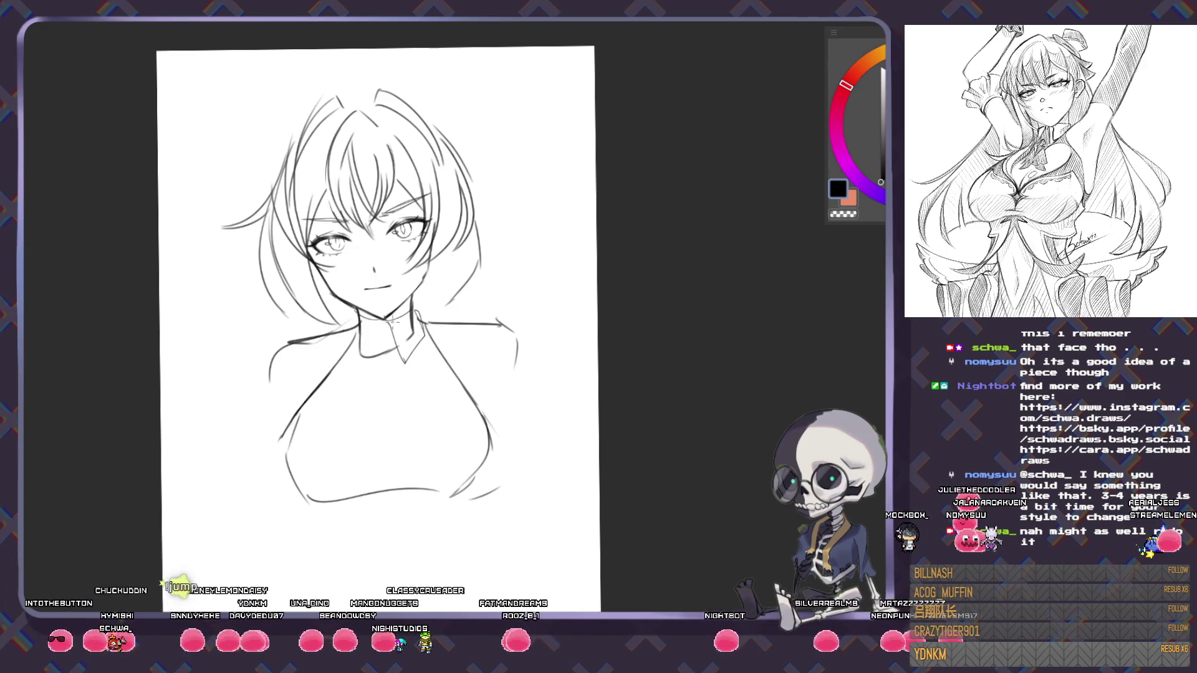
- Redraw the collar with zigzag points, hang a pointed pendant below, and begin the right straps
{"action": "left_click_drag", "start_coordinate": [356, 326], "coordinate": [369, 360]}
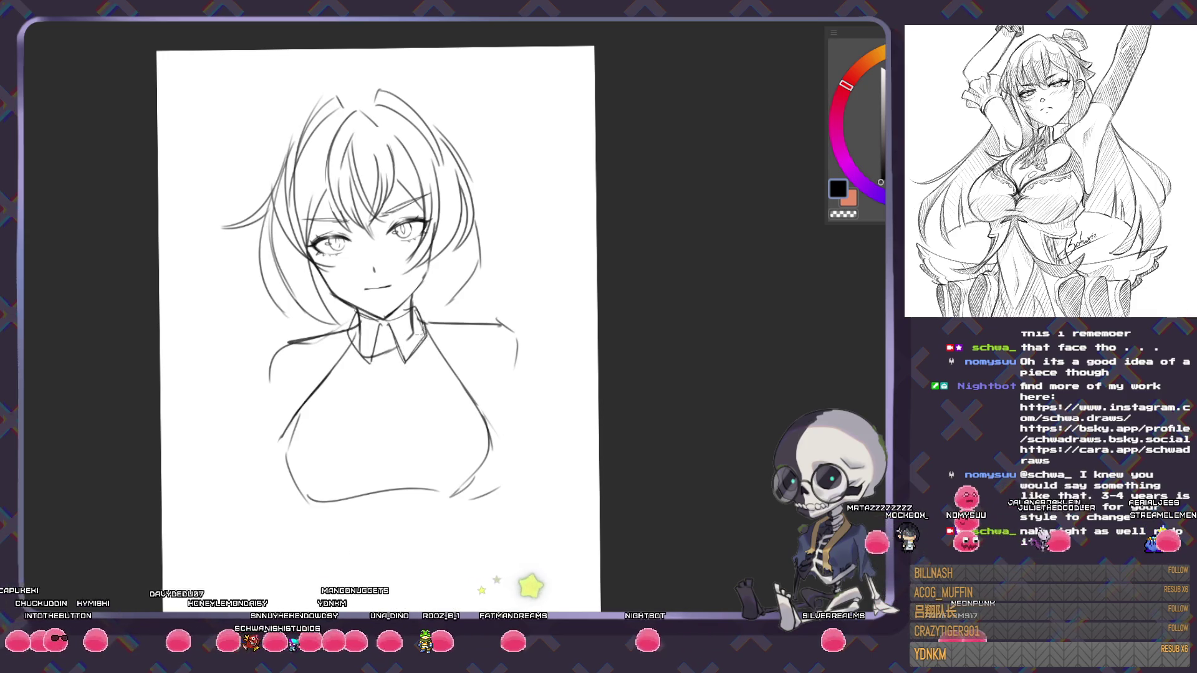
{"action": "left_click_drag", "start_coordinate": [397, 326], "coordinate": [415, 342]}
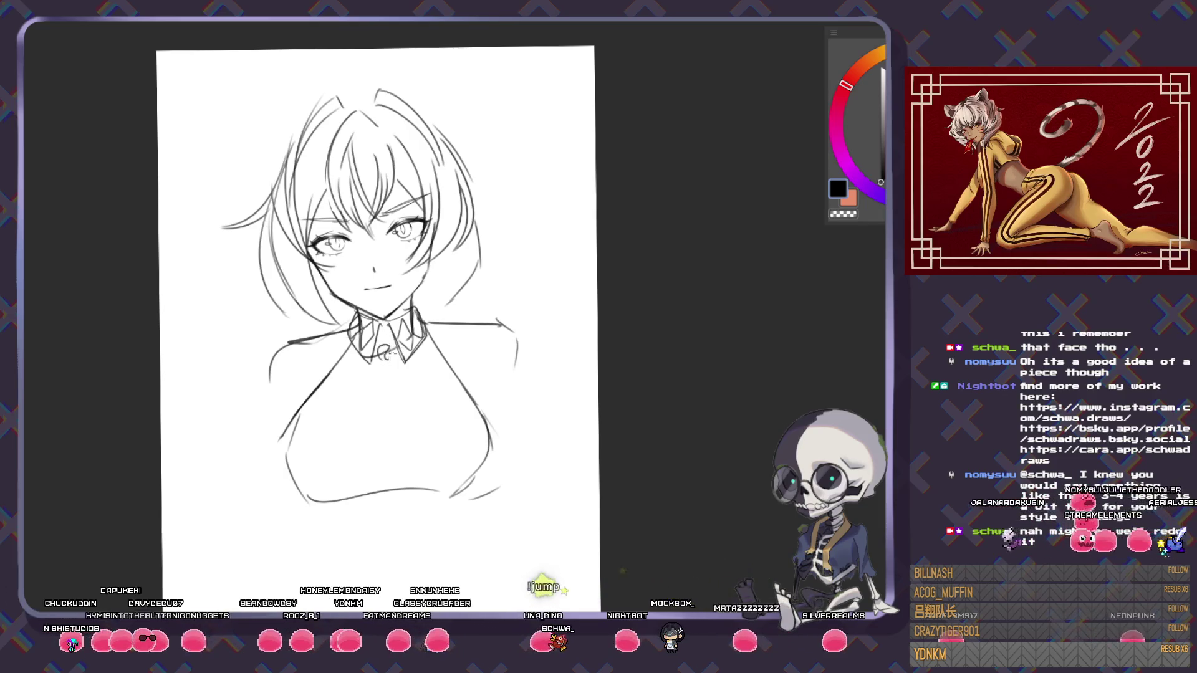
{"action": "left_click_drag", "start_coordinate": [387, 353], "coordinate": [386, 368]}
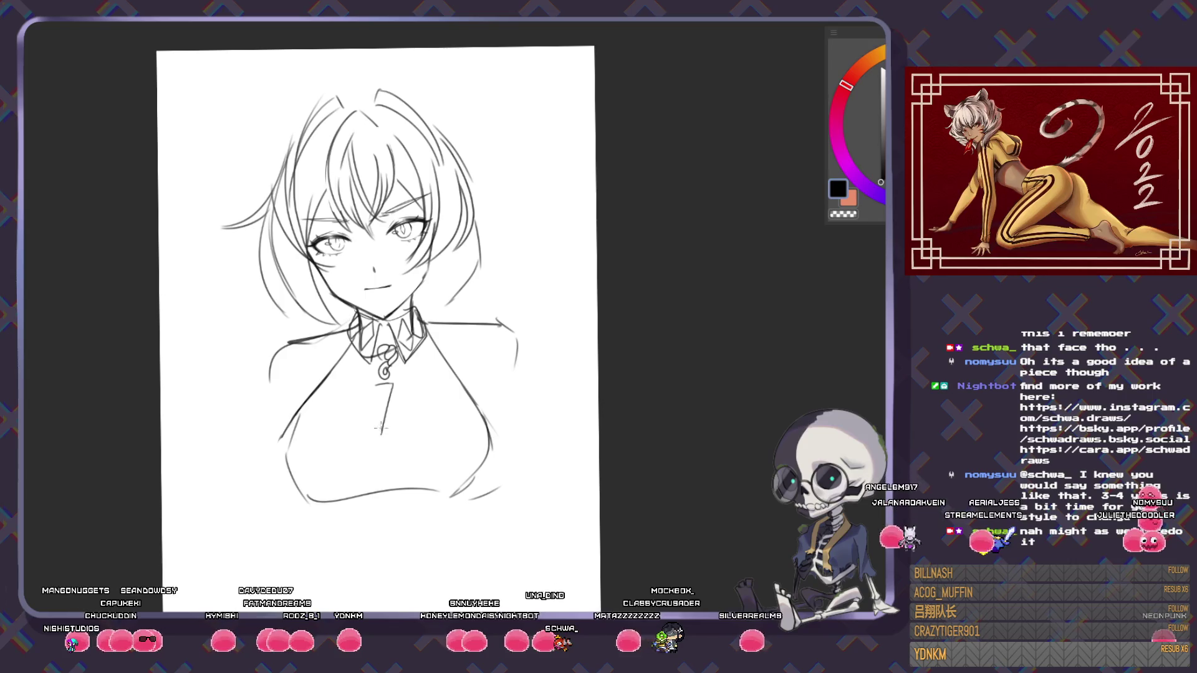
{"action": "left_click_drag", "start_coordinate": [374, 385], "coordinate": [379, 436]}
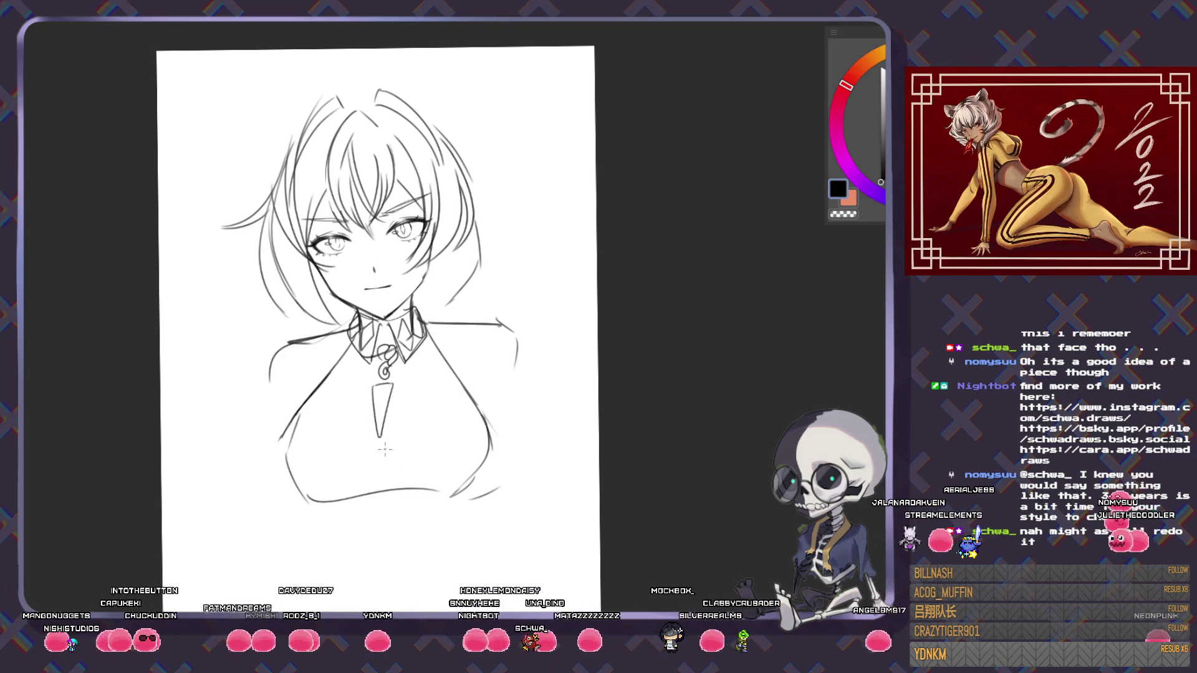
{"action": "mouse_move", "coordinate": [460, 377]}
{"action": "left_mouse_down"}
{"action": "mouse_move", "coordinate": [381, 479]}
{"action": "mouse_move", "coordinate": [464, 386]}
{"action": "left_mouse_up"}
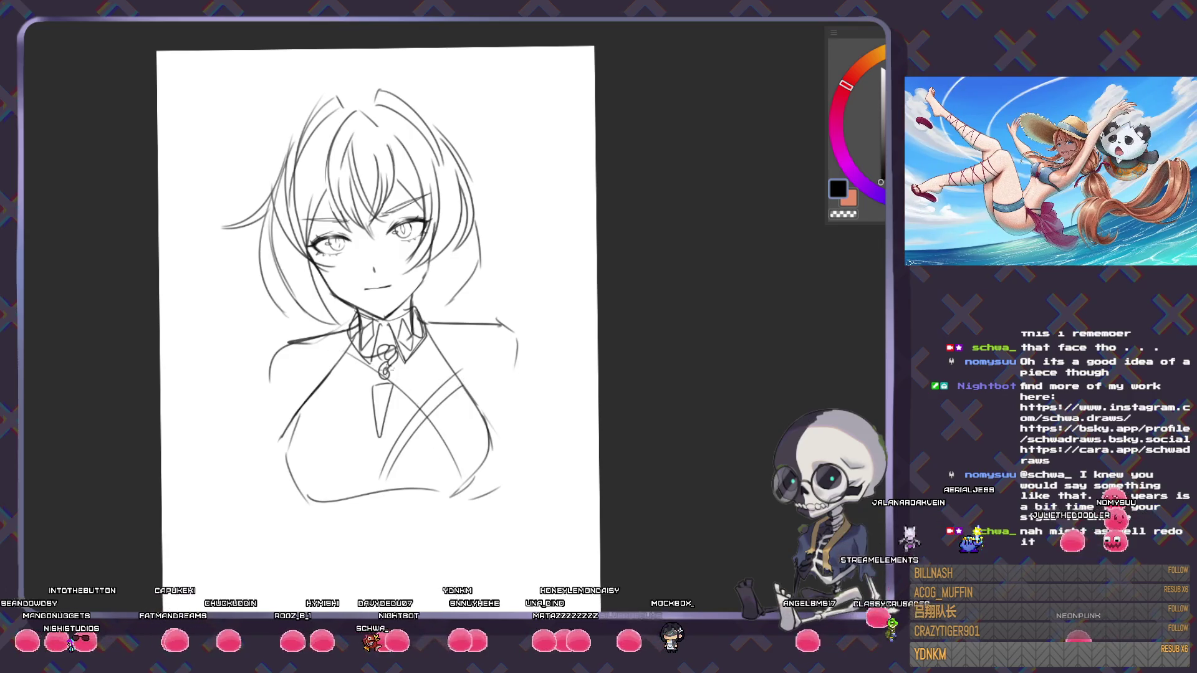
- Add a strap crossing the chest and retry the line over the left shoulder
{"action": "left_click_drag", "start_coordinate": [342, 360], "coordinate": [469, 469]}
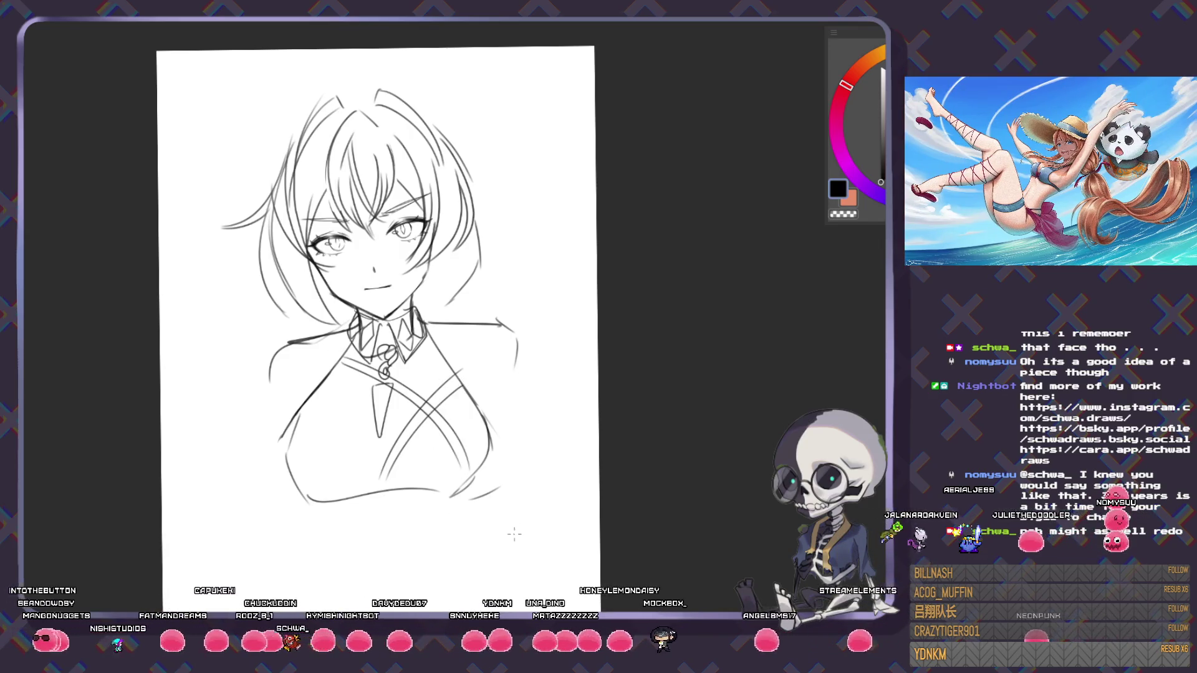
{"action": "scroll", "coordinate": [514, 533], "scroll_direction": "down", "scroll_amount": 3}
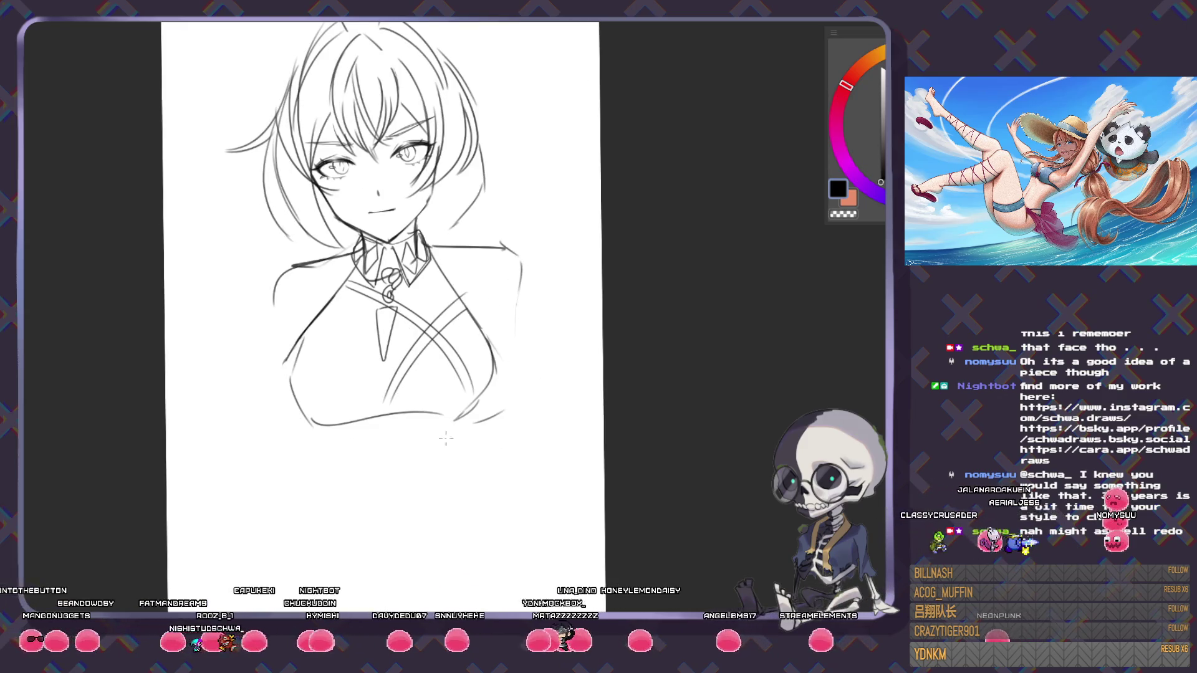
{"action": "left_click_drag", "start_coordinate": [278, 354], "coordinate": [167, 290]}
{"action": "key", "text": "ctrl+z"}
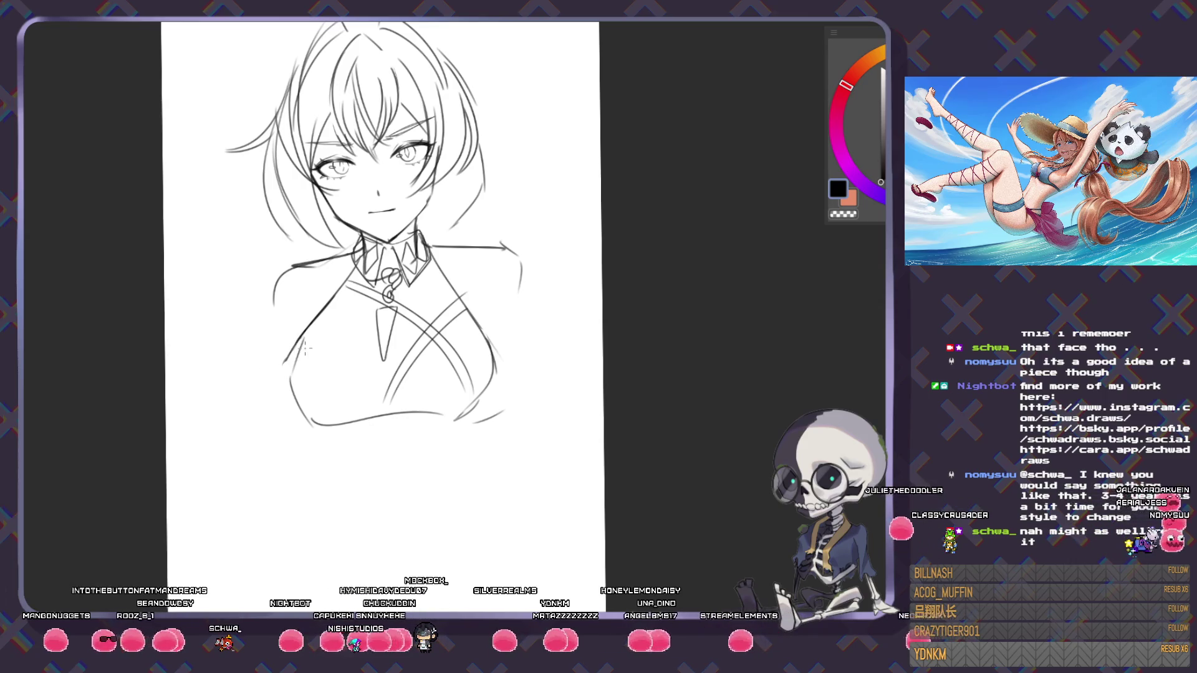
{"action": "left_click_drag", "start_coordinate": [252, 288], "coordinate": [229, 288]}
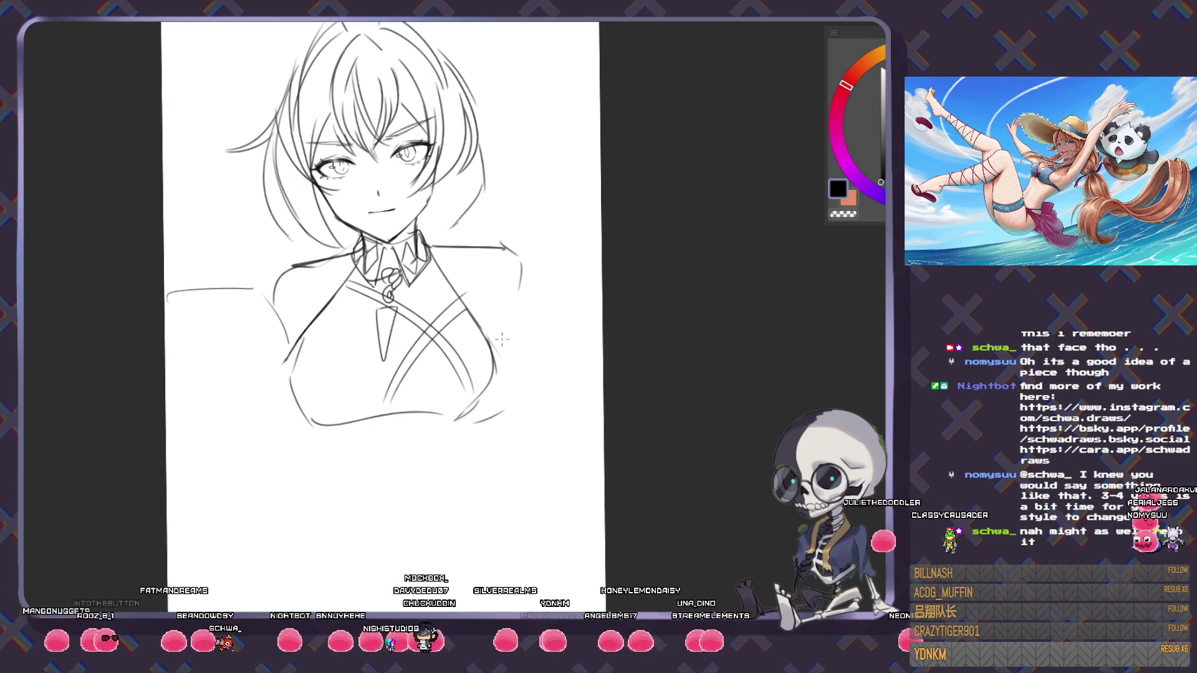
- Sketch the right shoulder curve, the lower right torso line and the left arm
{"action": "left_click_drag", "start_coordinate": [490, 329], "coordinate": [573, 278]}
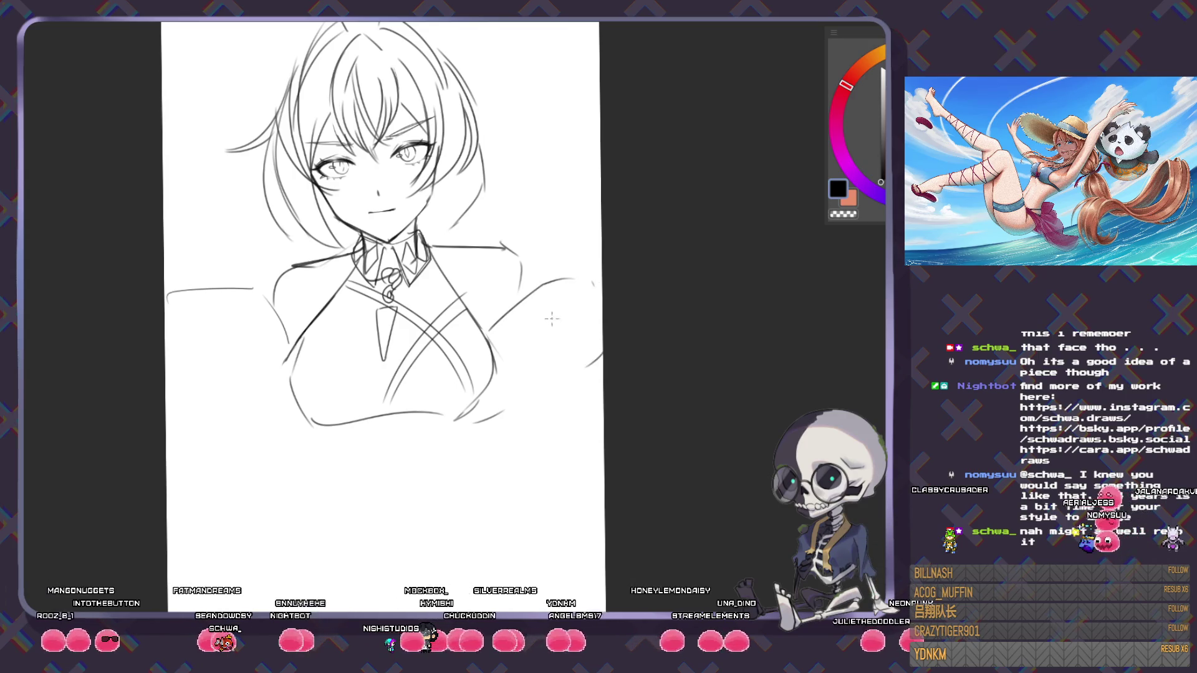
{"action": "left_click_drag", "start_coordinate": [508, 399], "coordinate": [576, 385]}
{"action": "mouse_move", "coordinate": [176, 295]}
{"action": "left_mouse_down"}
{"action": "mouse_move", "coordinate": [190, 369]}
{"action": "mouse_move", "coordinate": [290, 426]}
{"action": "left_mouse_up"}
{"action": "left_click_drag", "start_coordinate": [543, 213], "coordinate": [526, 317]}
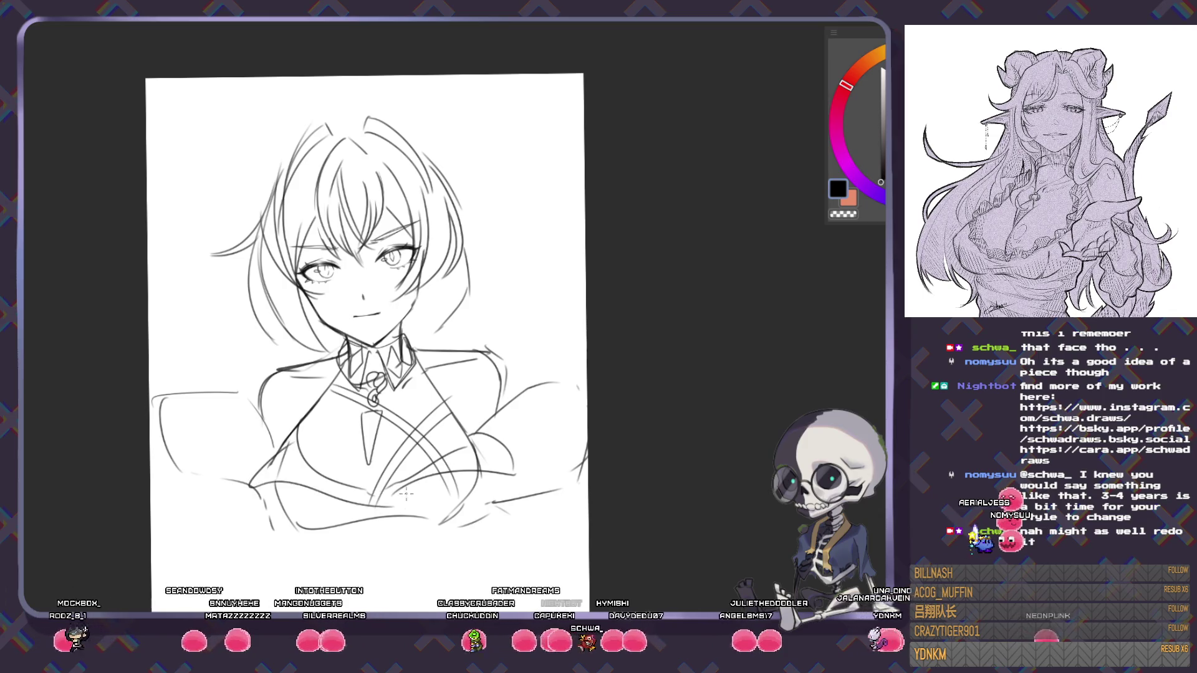
- Draw jagged, branching horn strokes rising from both sides of the head
{"action": "left_click_drag", "start_coordinate": [432, 540], "coordinate": [443, 380]}
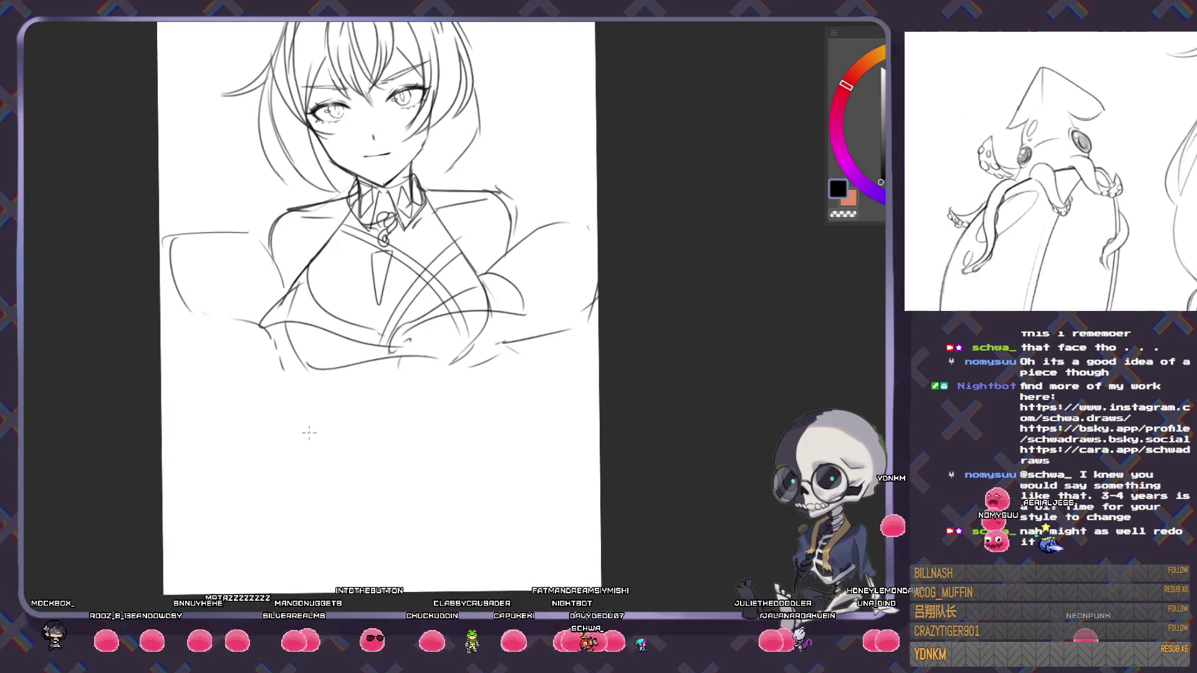
{"action": "mouse_move", "coordinate": [530, 395]}
{"action": "left_mouse_down"}
{"action": "mouse_move", "coordinate": [498, 516]}
{"action": "mouse_move", "coordinate": [507, 478]}
{"action": "left_mouse_up"}
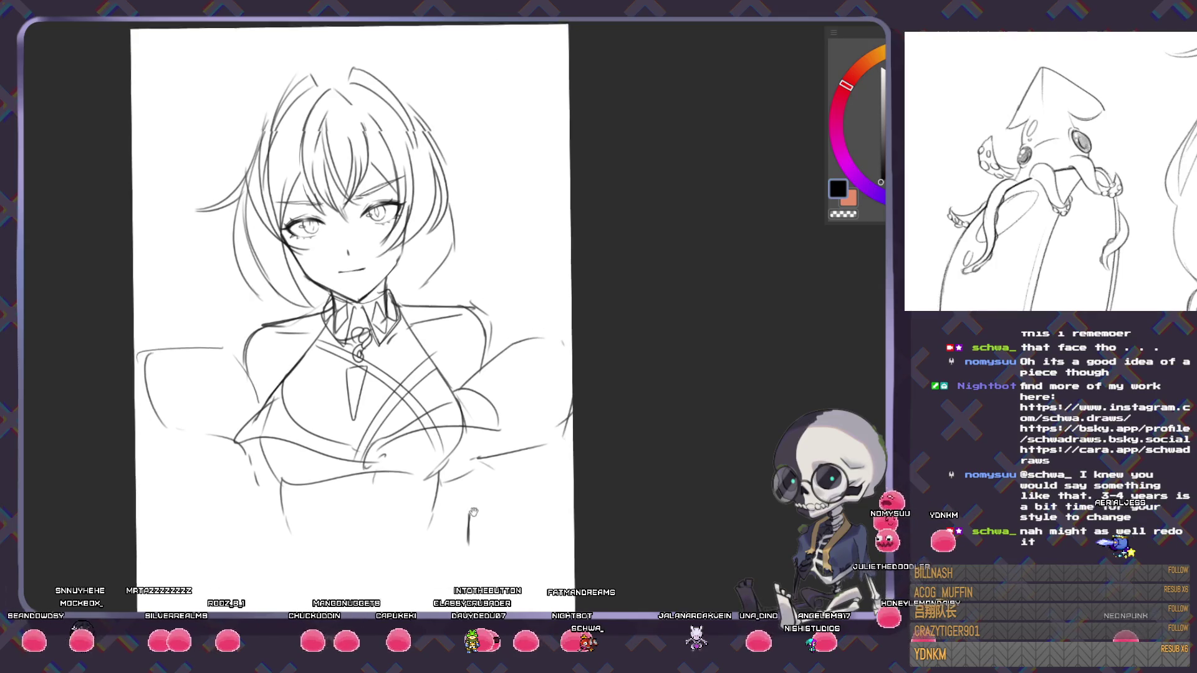
{"action": "scroll", "coordinate": [473, 485], "scroll_direction": "up", "scroll_amount": 2}
{"action": "left_click_drag", "start_coordinate": [436, 47], "coordinate": [424, 131]}
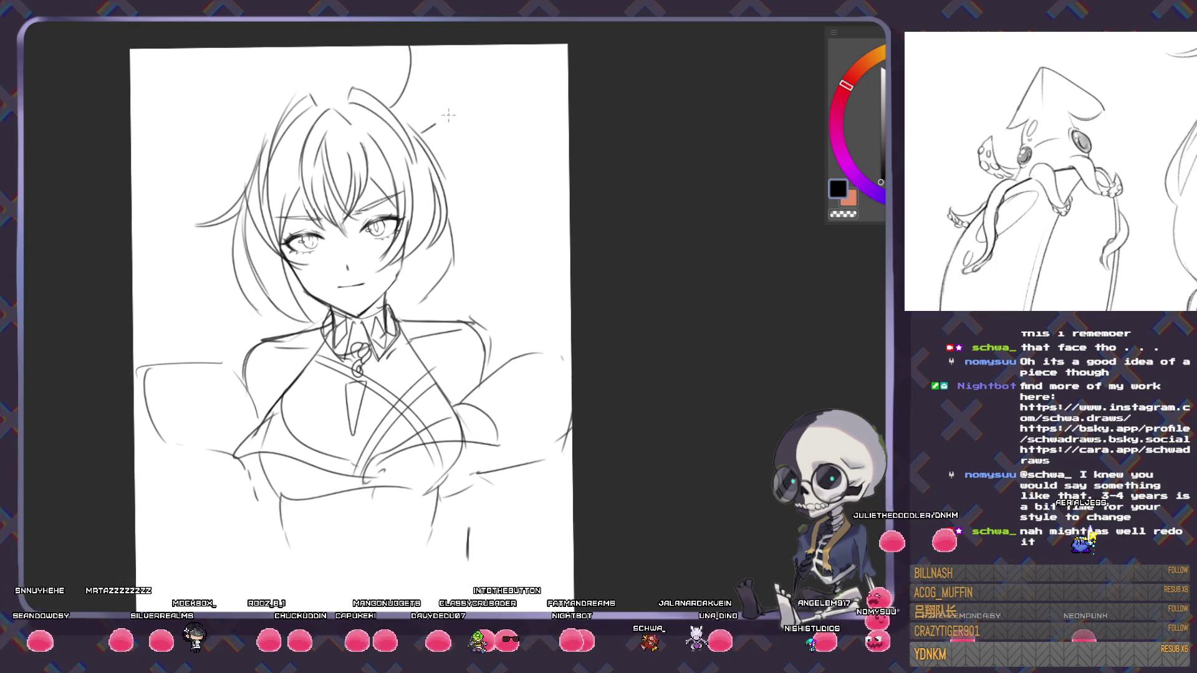
{"action": "left_click_drag", "start_coordinate": [249, 167], "coordinate": [214, 126]}
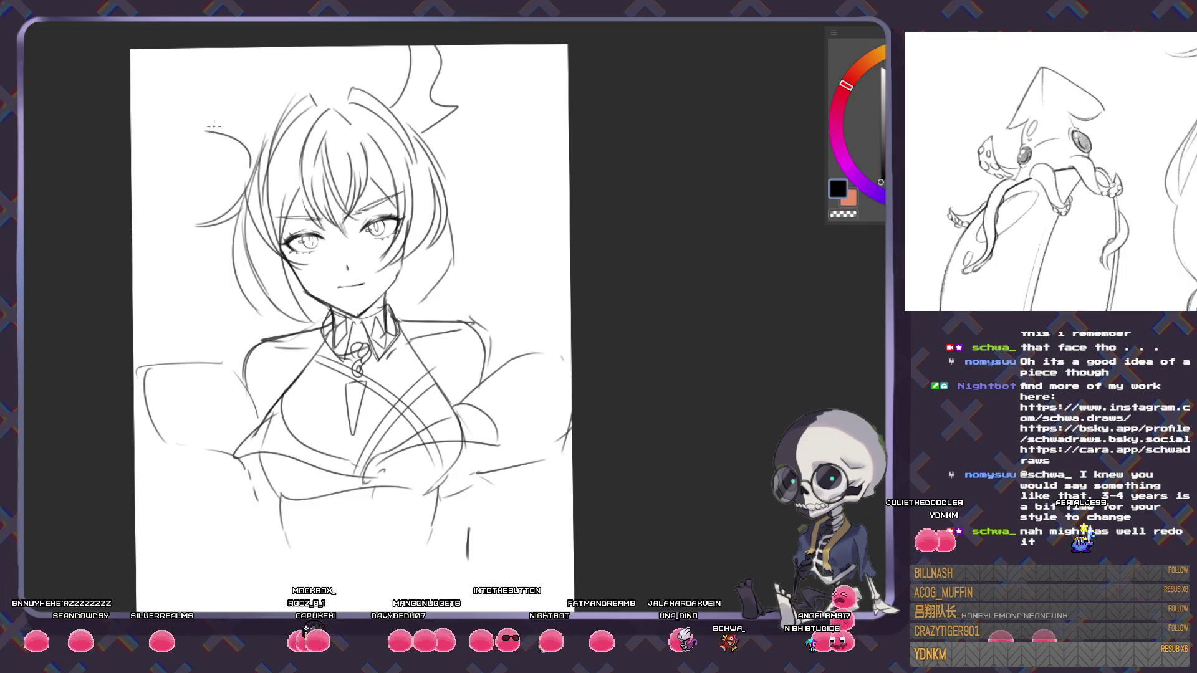
{"action": "left_click_drag", "start_coordinate": [219, 47], "coordinate": [278, 93]}
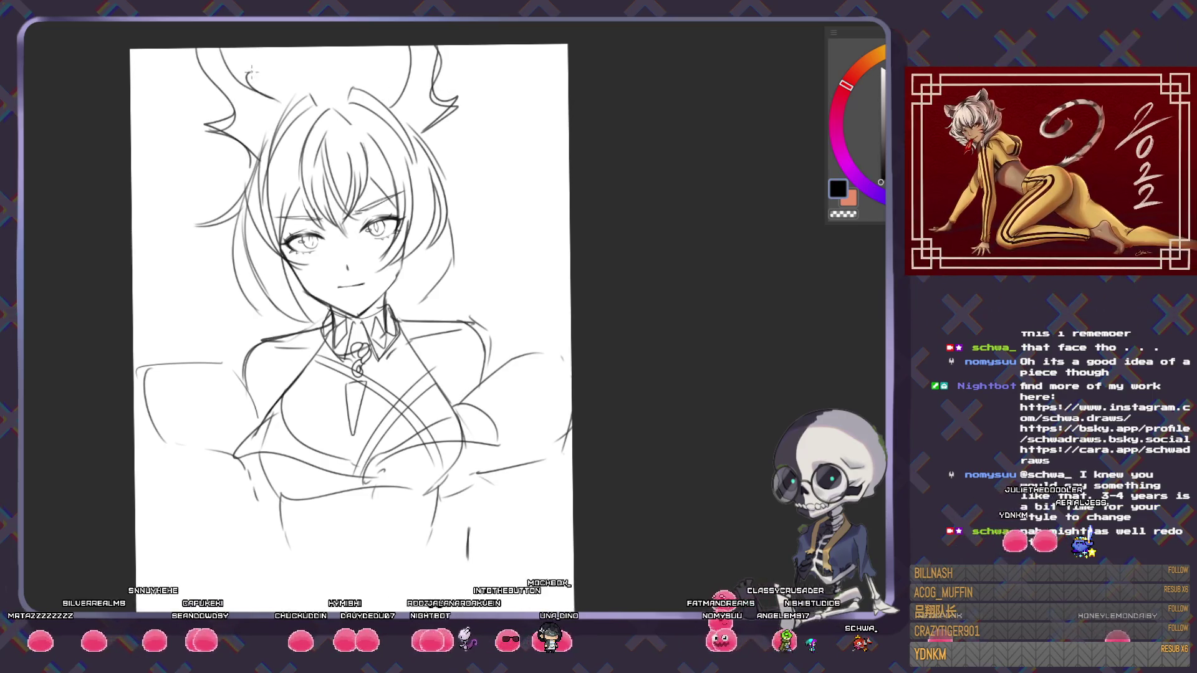
{"action": "left_click_drag", "start_coordinate": [376, 48], "coordinate": [400, 73]}
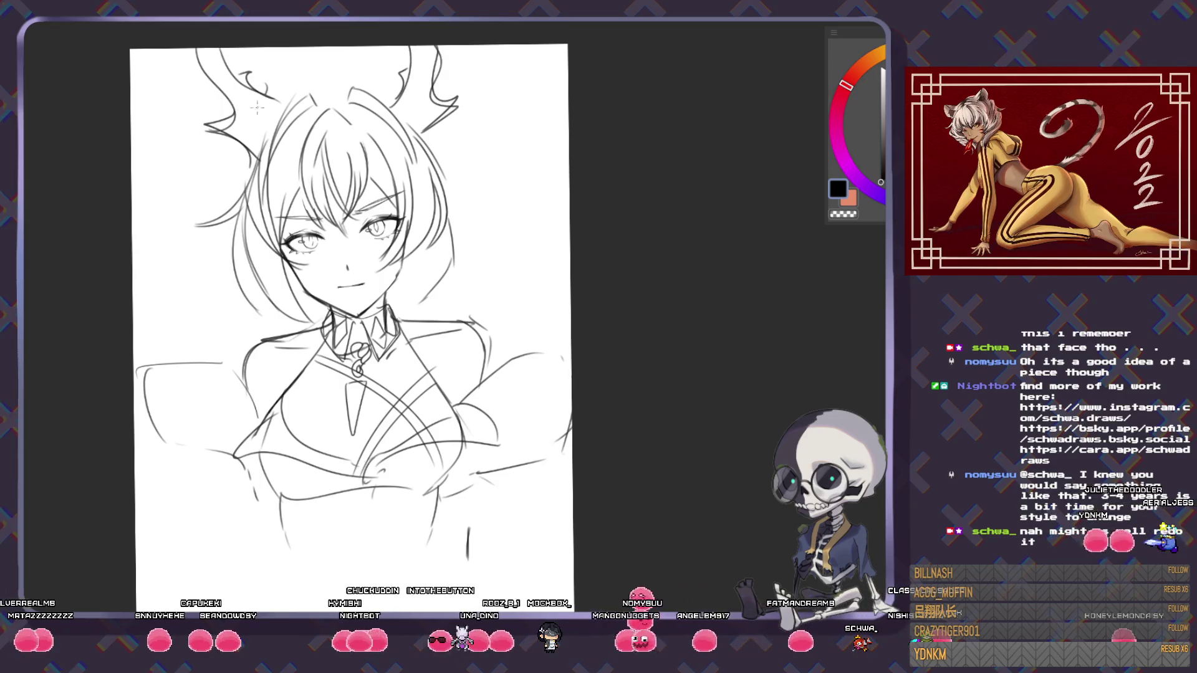
{"action": "left_click_drag", "start_coordinate": [211, 122], "coordinate": [261, 75]}
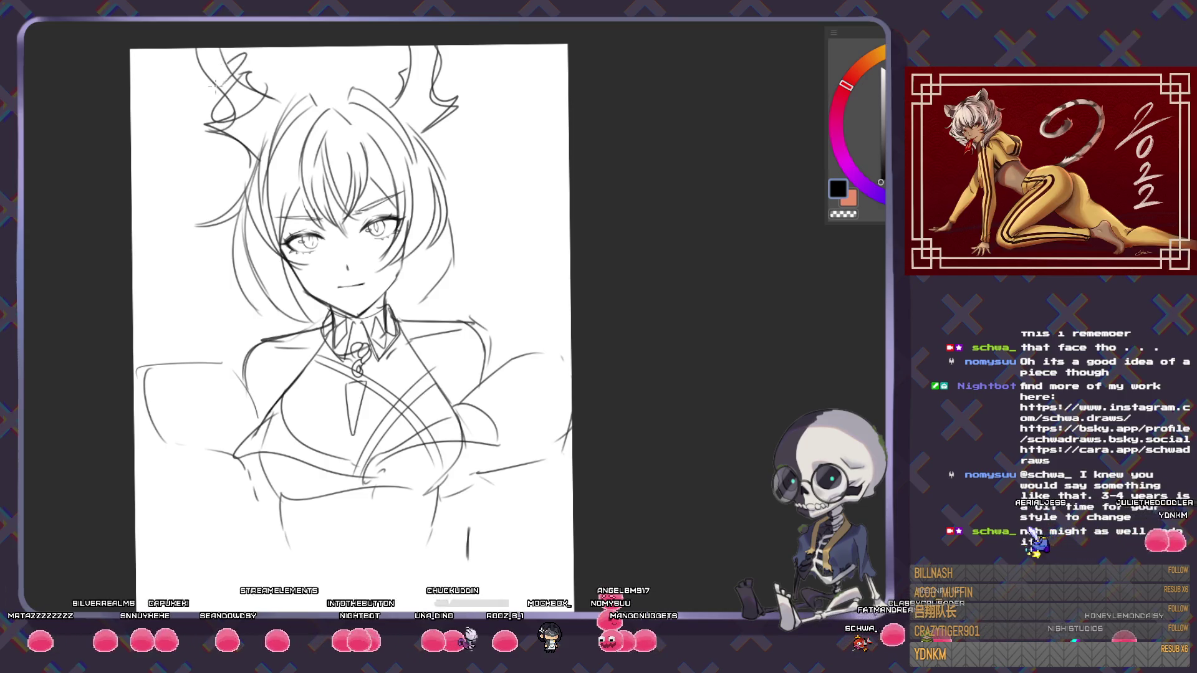
- Redraw the left horn's curl and zoom out to view the full sketch
{"action": "mouse_move", "coordinate": [200, 96]}
{"action": "left_mouse_down"}
{"action": "mouse_move", "coordinate": [240, 62]}
{"action": "mouse_move", "coordinate": [205, 97]}
{"action": "mouse_move", "coordinate": [219, 91]}
{"action": "left_mouse_up"}
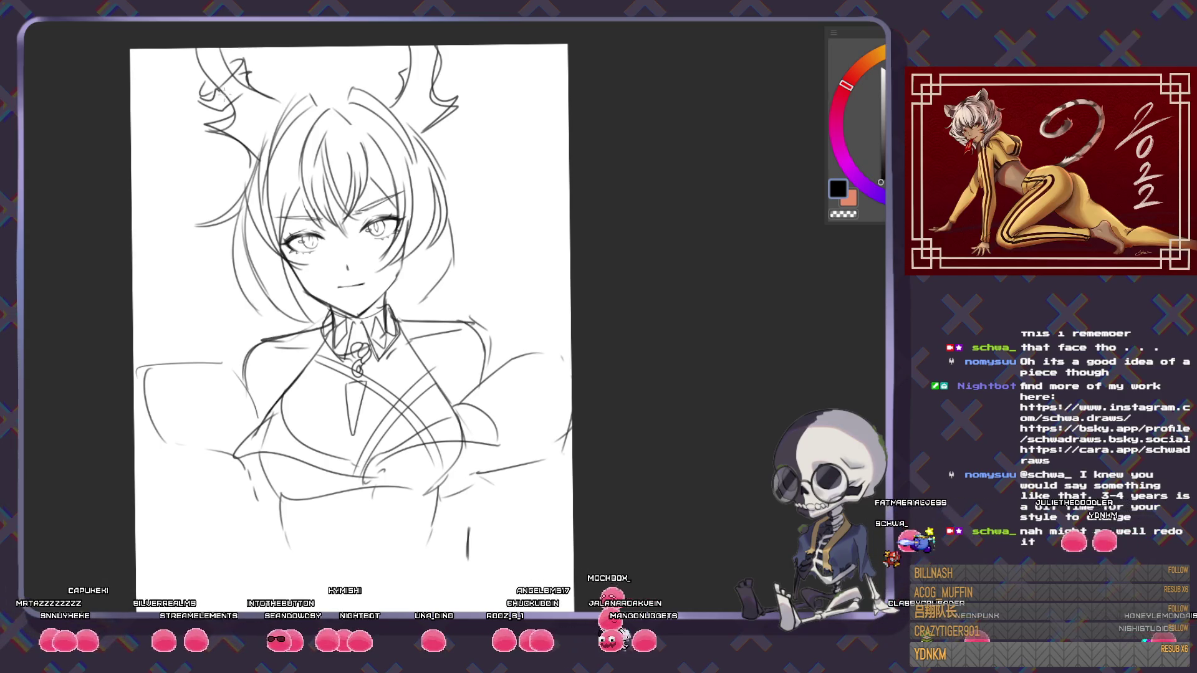
{"action": "key", "text": "ctrl+minus"}
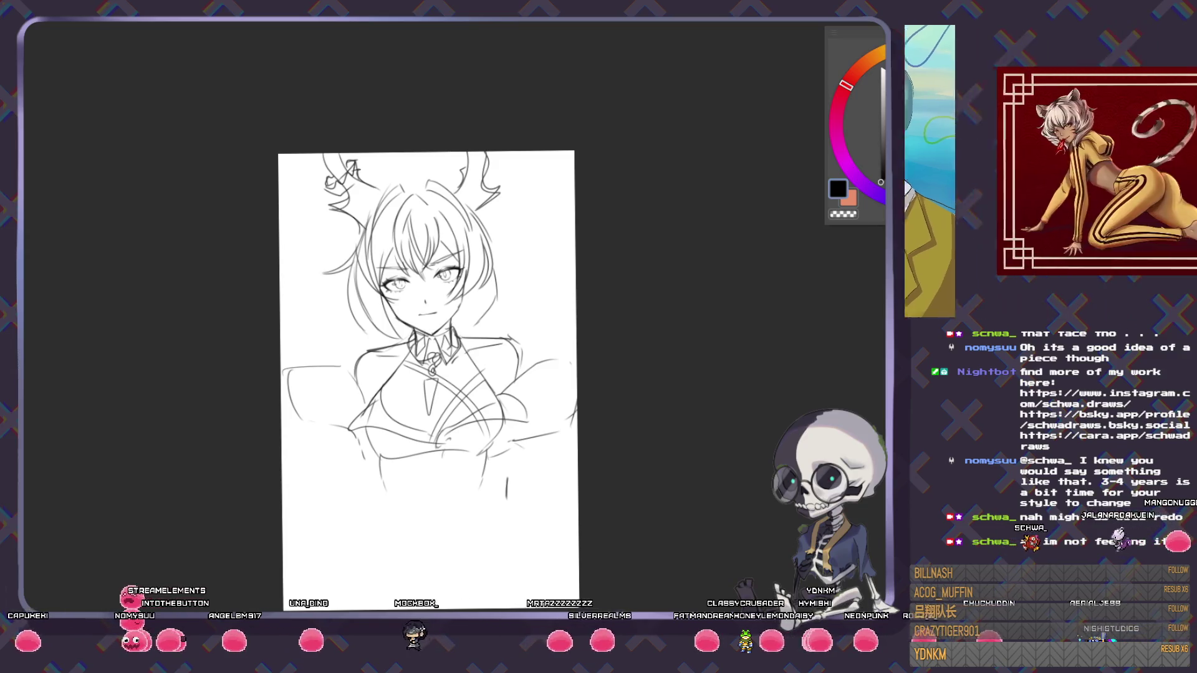
- Delete the horned-girl sketch to leave a blank white page
{"action": "key", "text": "Delete"}
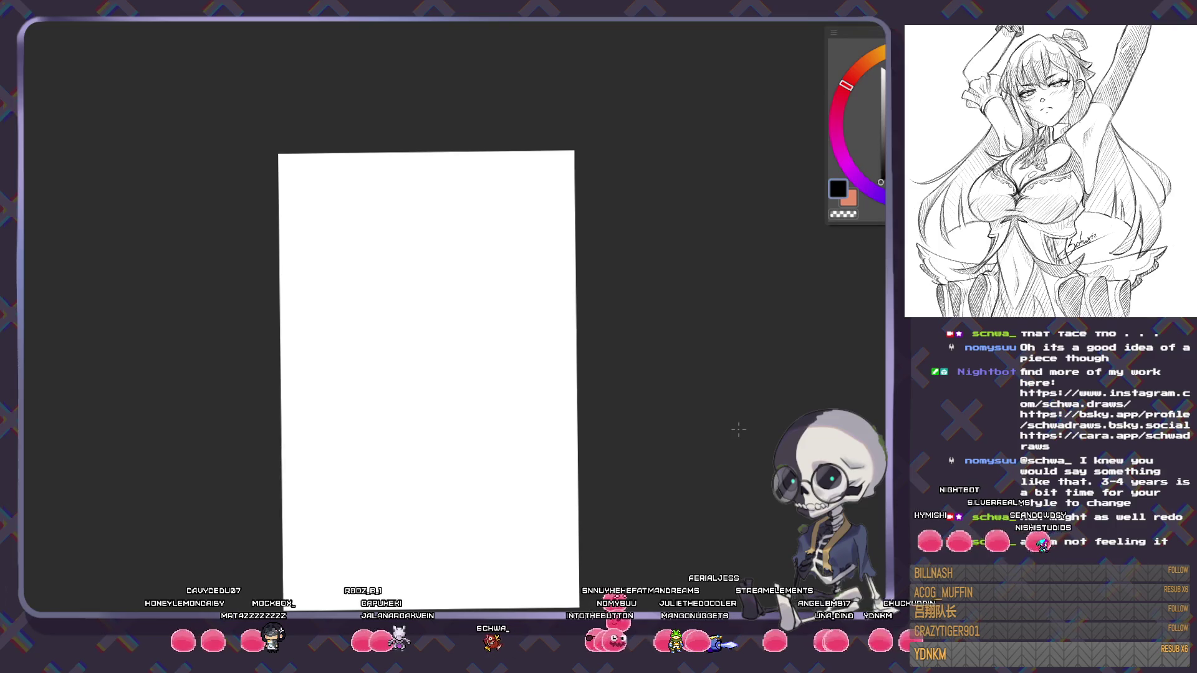
- Draw a vertical centre line crossed by left and right eye strokes, plus a left brow mark
{"action": "scroll", "coordinate": [443, 248], "scroll_direction": "up", "scroll_amount": 2}
{"action": "scroll", "coordinate": [443, 248], "scroll_direction": "up", "scroll_amount": 3}
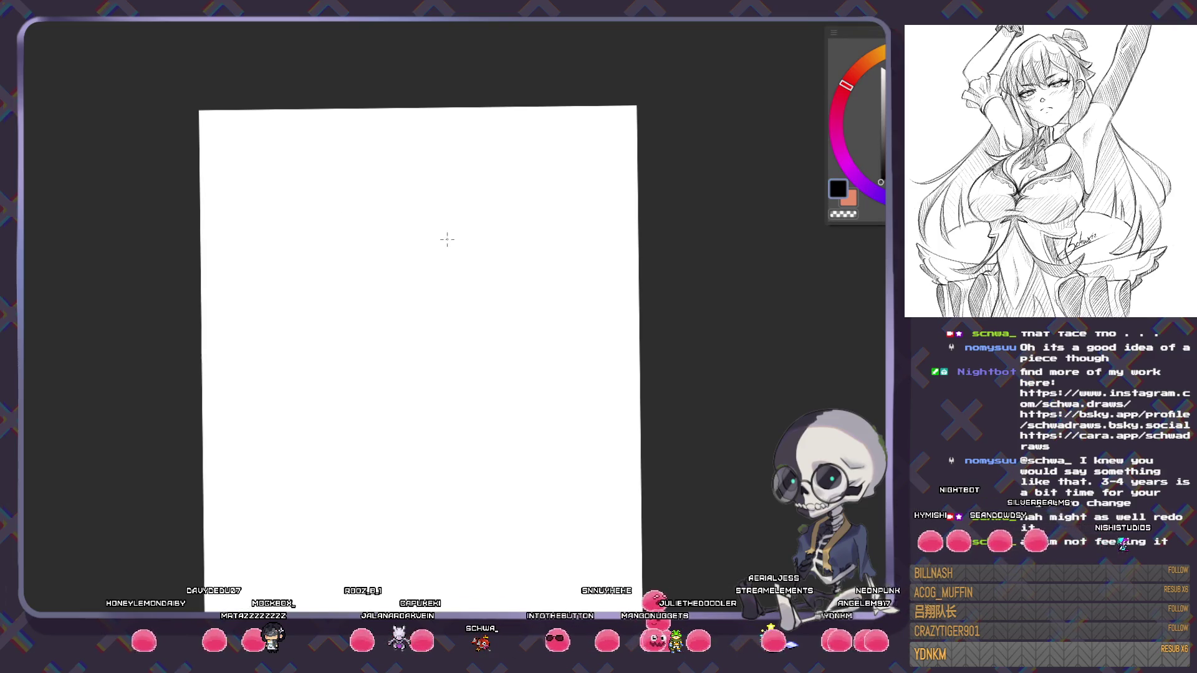
{"action": "scroll", "coordinate": [375, 247], "scroll_direction": "up", "scroll_amount": 2}
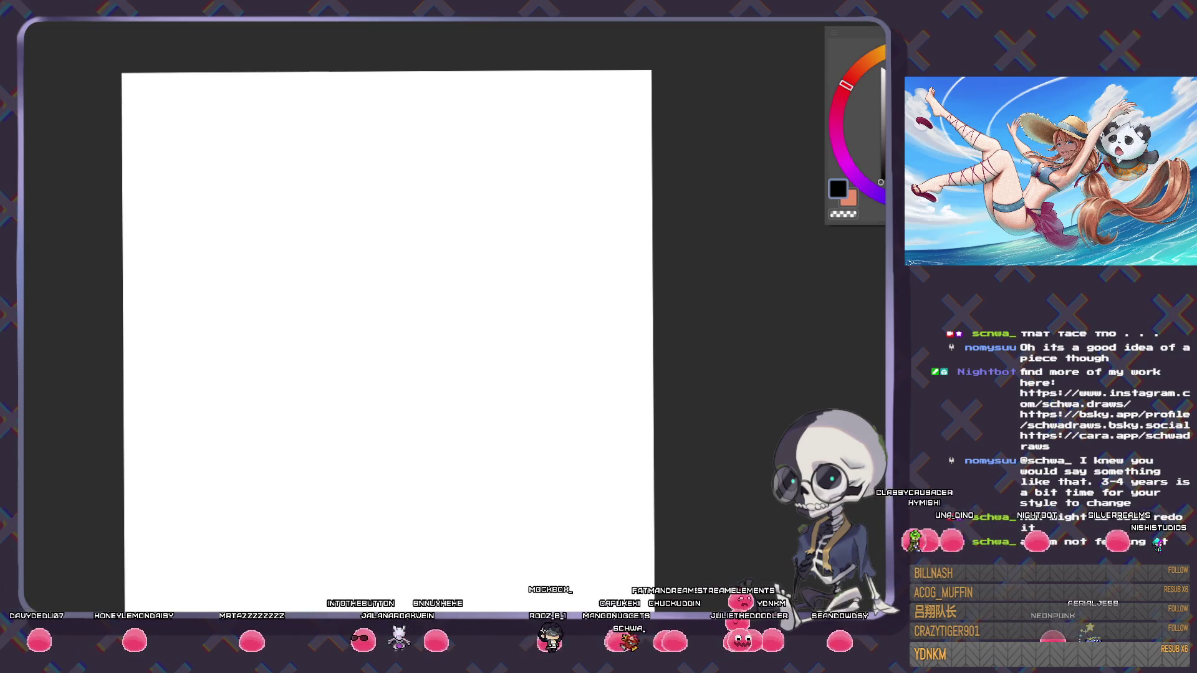
{"action": "left_click_drag", "start_coordinate": [366, 164], "coordinate": [357, 286]}
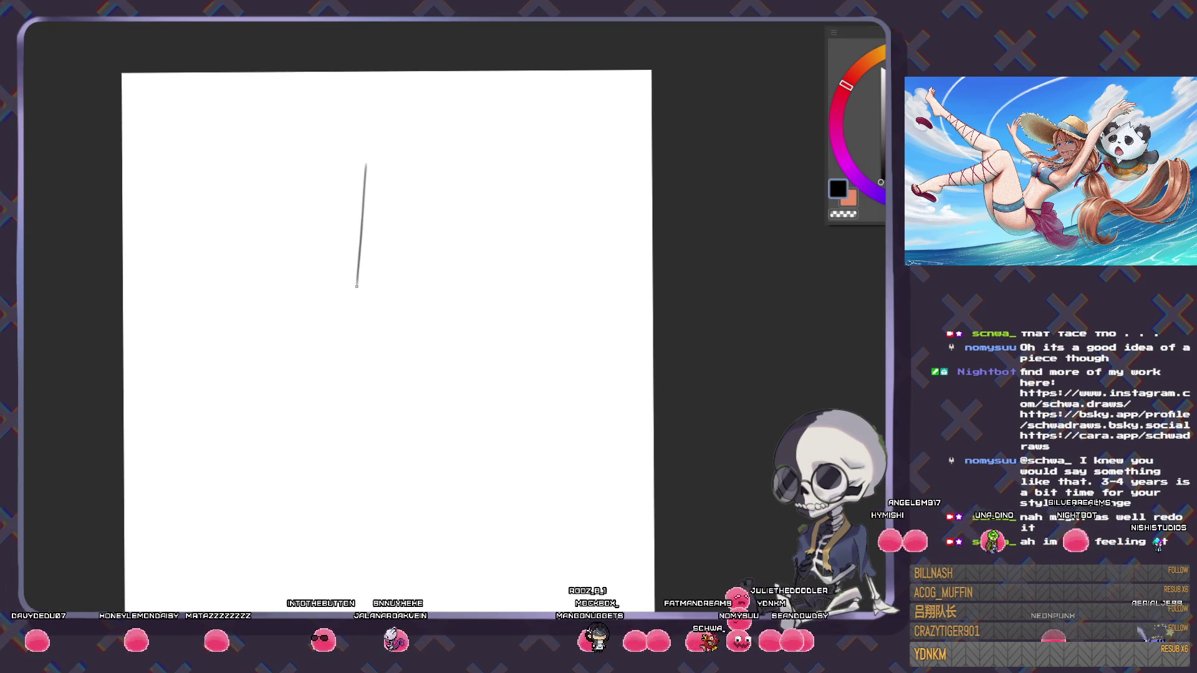
{"action": "left_click_drag", "start_coordinate": [317, 219], "coordinate": [332, 215]}
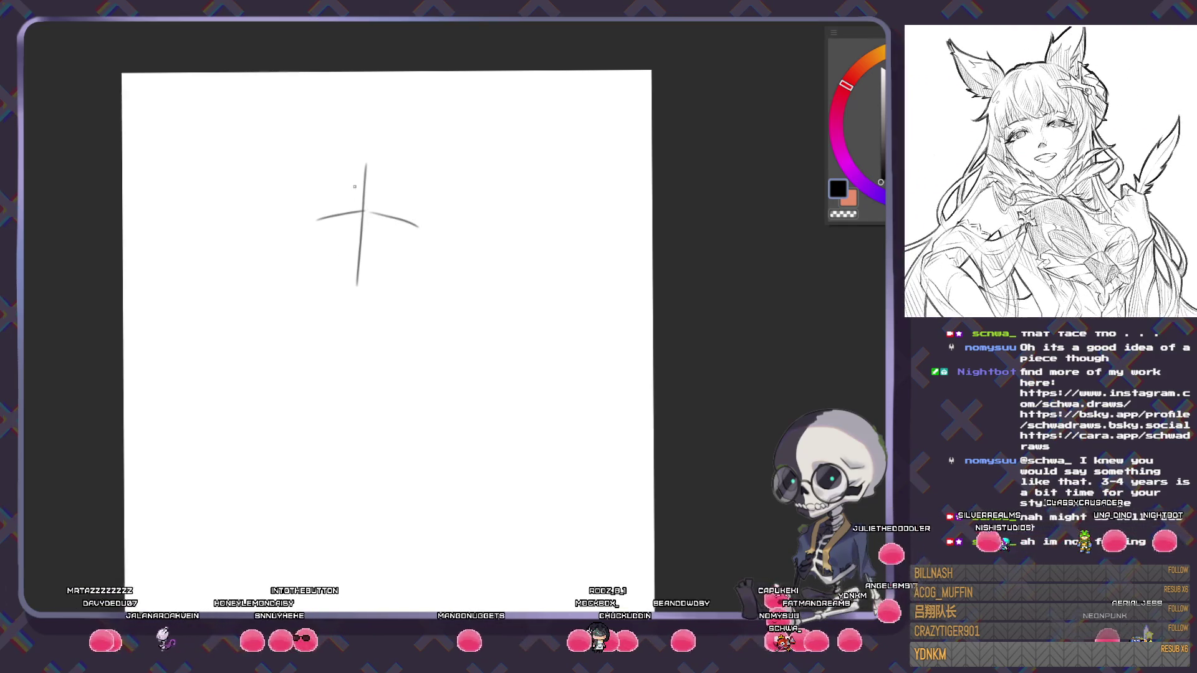
{"action": "left_click_drag", "start_coordinate": [382, 206], "coordinate": [400, 203]}
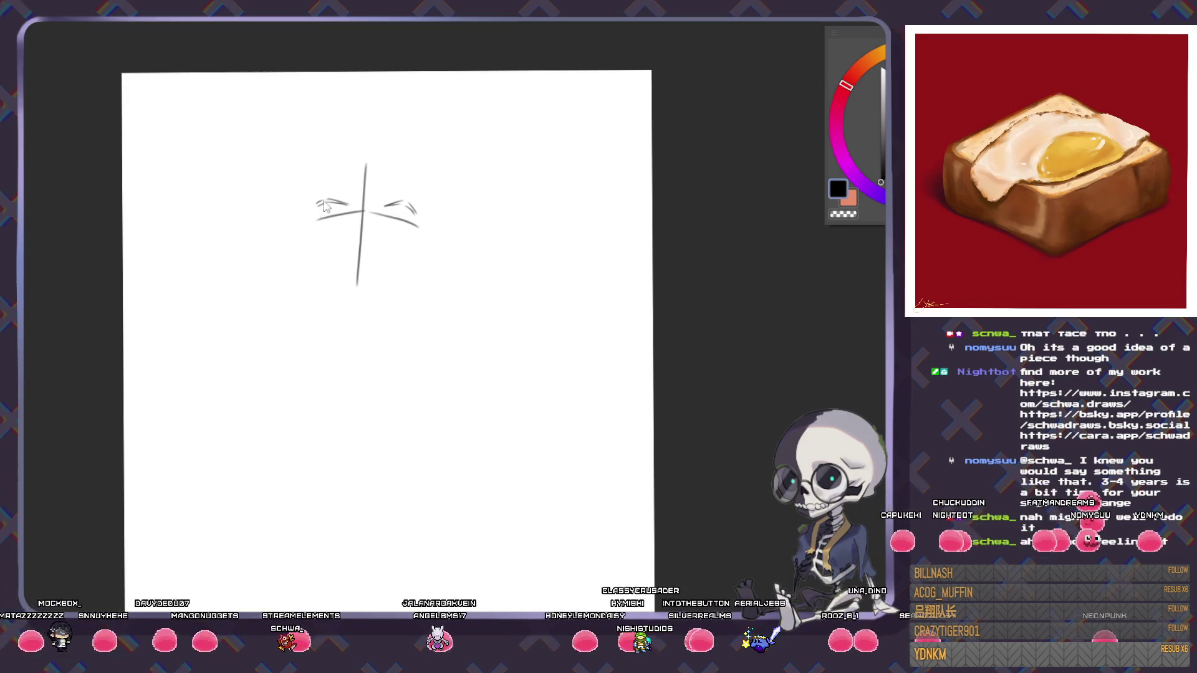
{"action": "left_click_drag", "start_coordinate": [310, 206], "coordinate": [325, 200]}
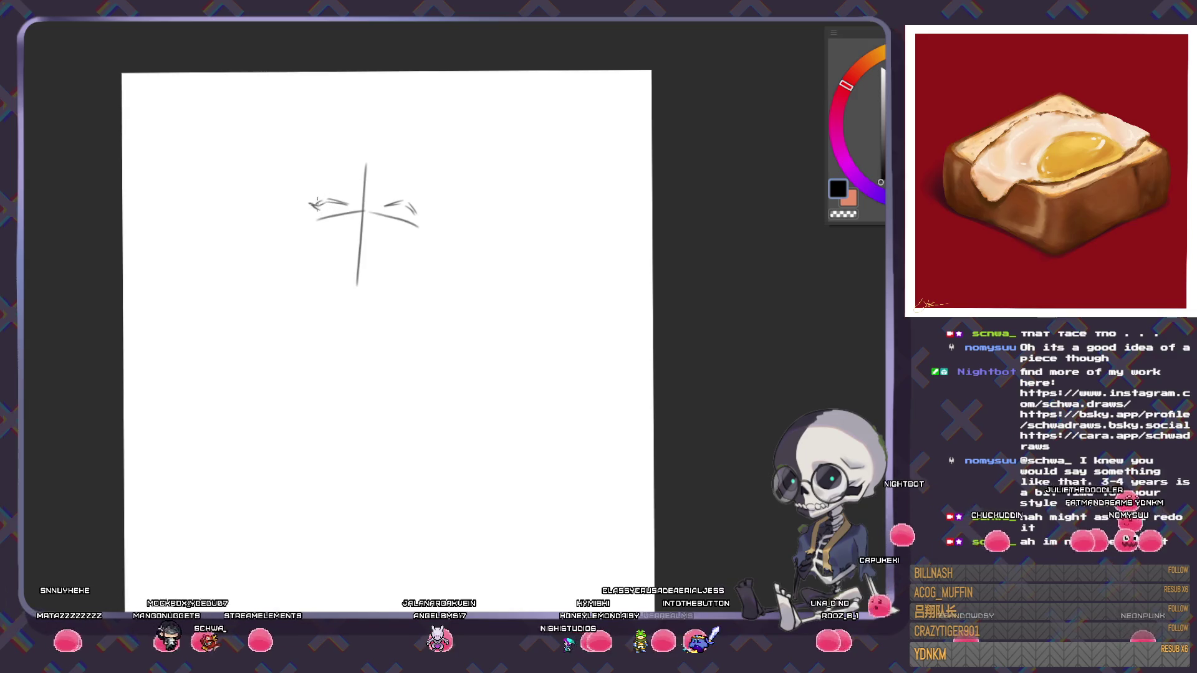
- Mark the outer end of the right eyebrow and clean up stray strokes near the cross
{"action": "mouse_move", "coordinate": [407, 204]}
{"action": "left_mouse_down"}
{"action": "mouse_move", "coordinate": [420, 211]}
{"action": "mouse_move", "coordinate": [440, 488]}
{"action": "left_mouse_up"}
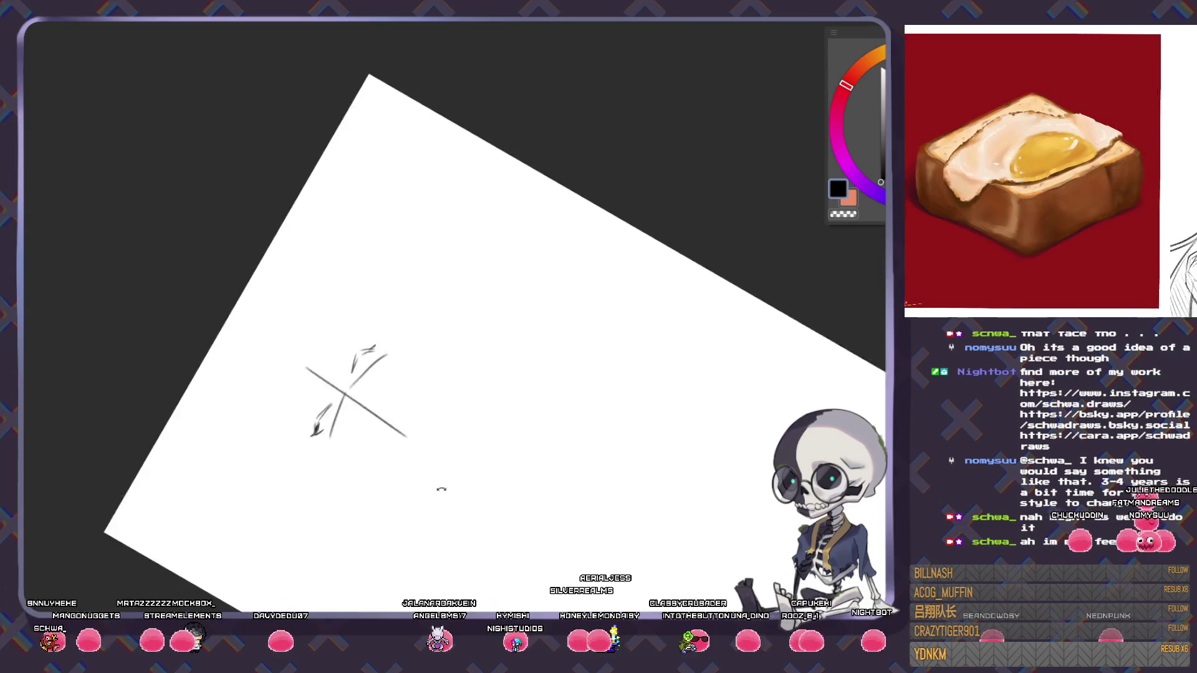
{"action": "key", "text": "ctrl+z"}
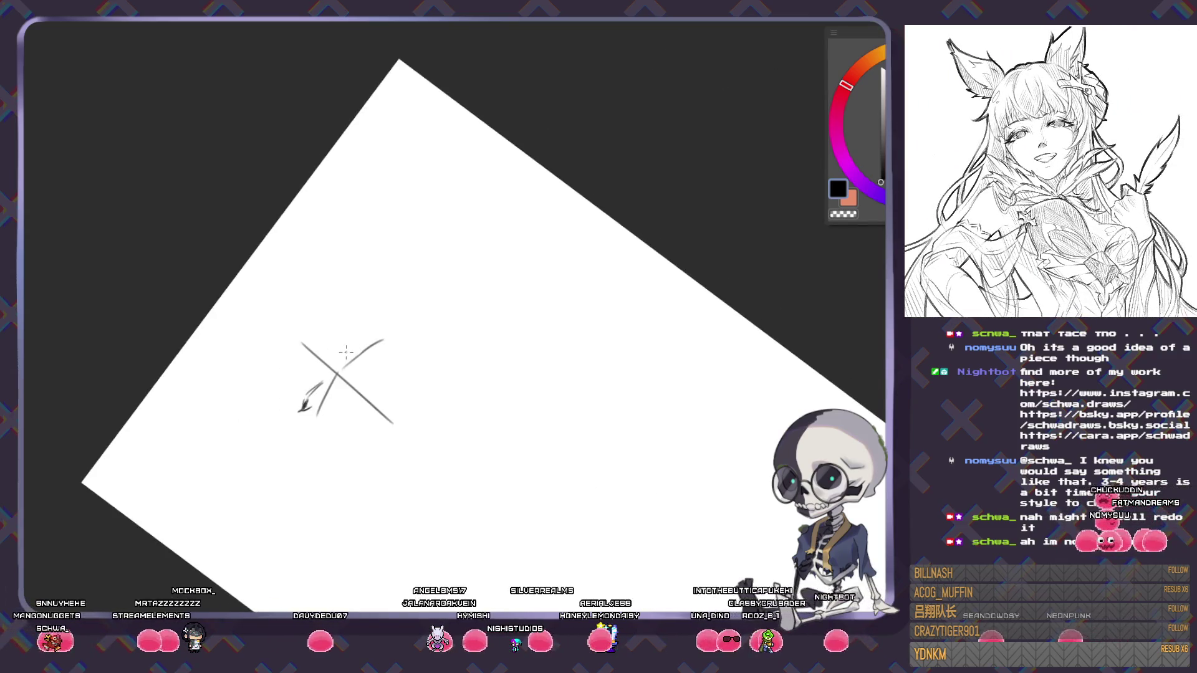
{"action": "left_click_drag", "start_coordinate": [363, 338], "coordinate": [465, 221]}
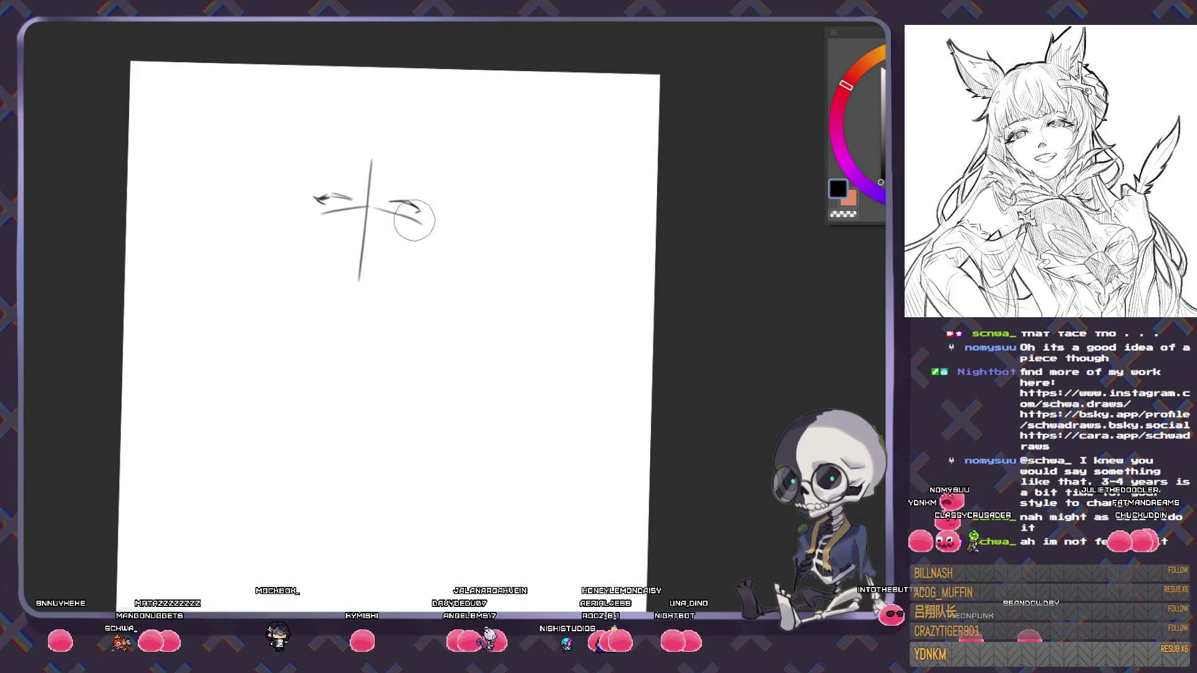
{"action": "left_click_drag", "start_coordinate": [414, 220], "coordinate": [398, 202]}
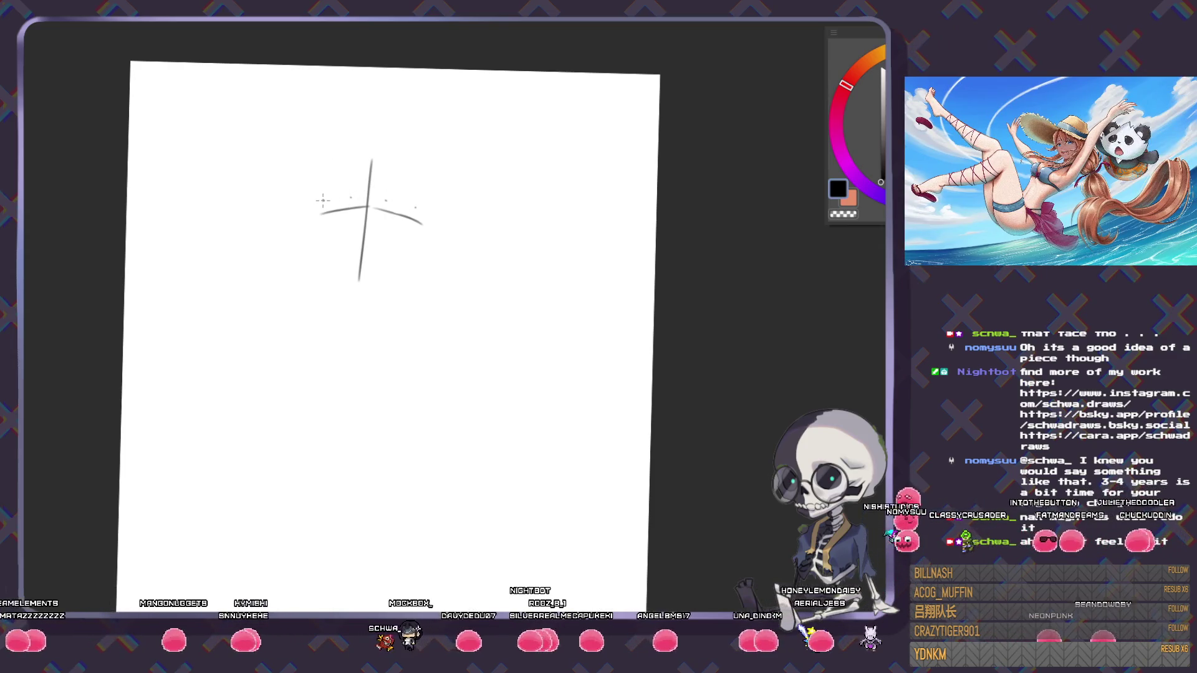
- Sketch the left and right lash lines and lengthen the left eyebrow, returning the page upright
{"action": "left_click_drag", "start_coordinate": [323, 199], "coordinate": [353, 198]}
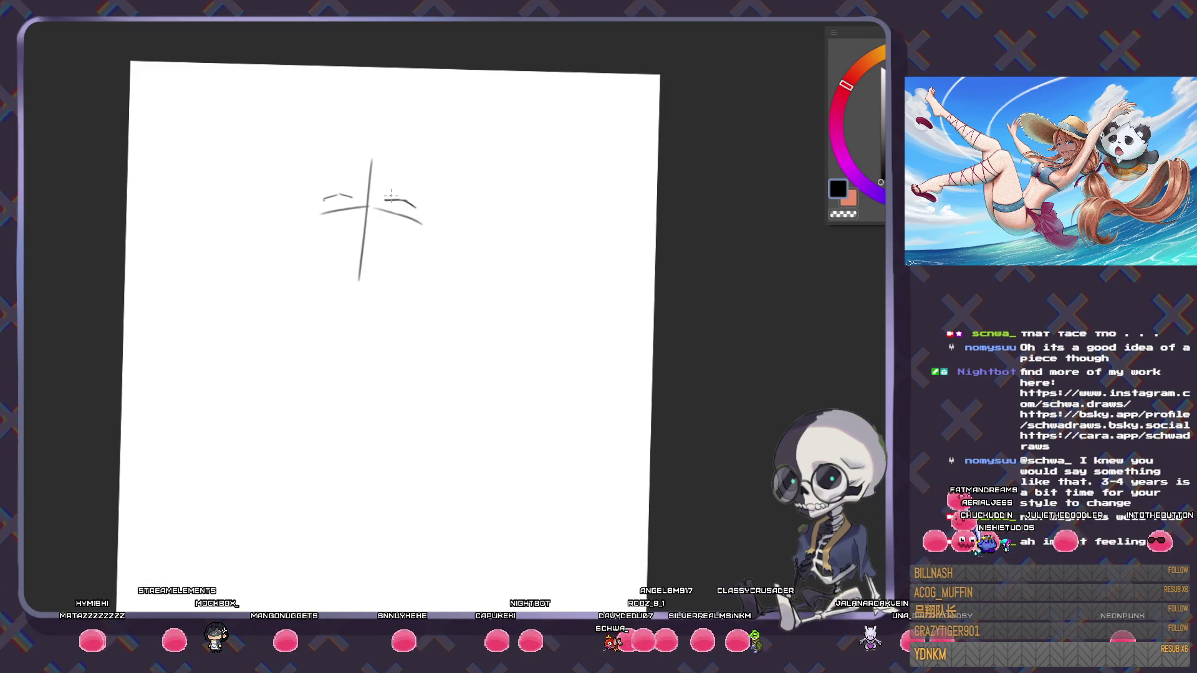
{"action": "left_click_drag", "start_coordinate": [386, 198], "coordinate": [402, 191]}
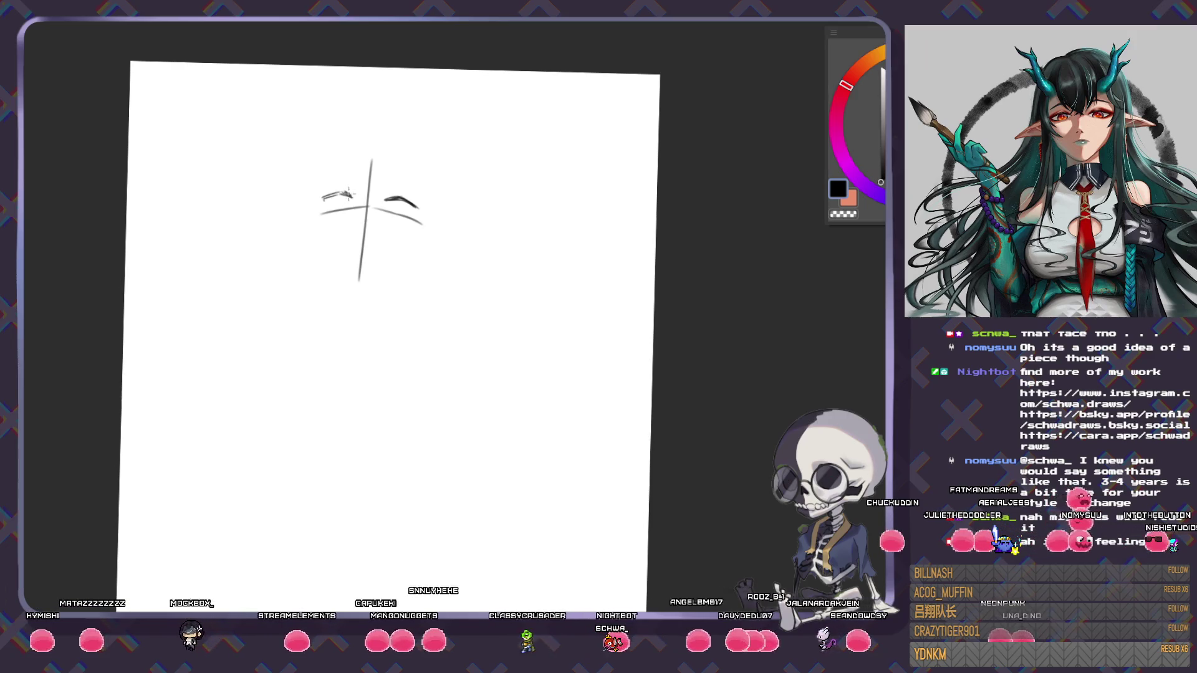
{"action": "left_click_drag", "start_coordinate": [335, 259], "coordinate": [395, 337]}
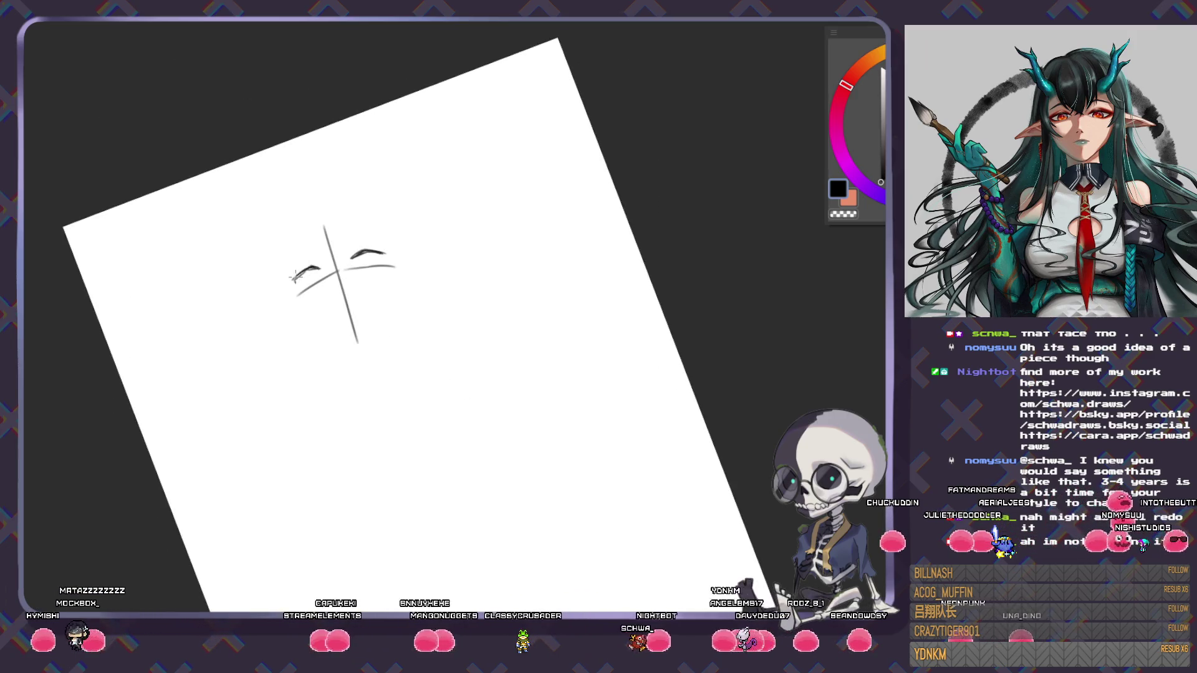
{"action": "left_click_drag", "start_coordinate": [282, 282], "coordinate": [314, 268]}
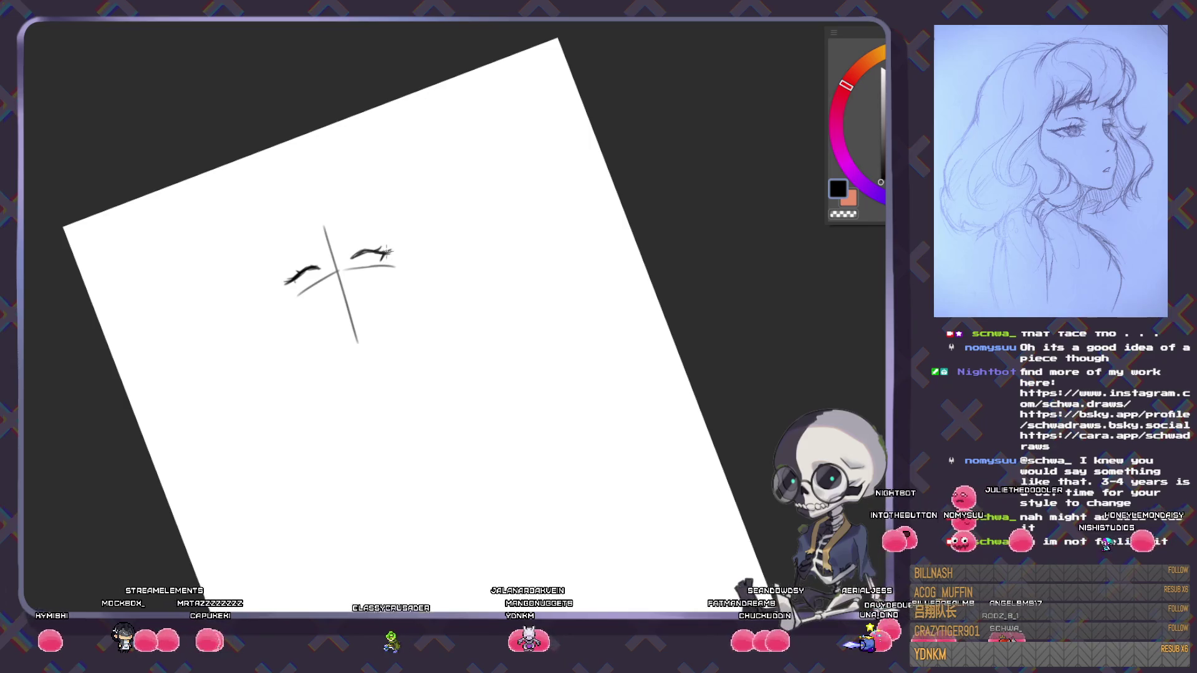
{"action": "key", "text": "ctrl+shift+r"}
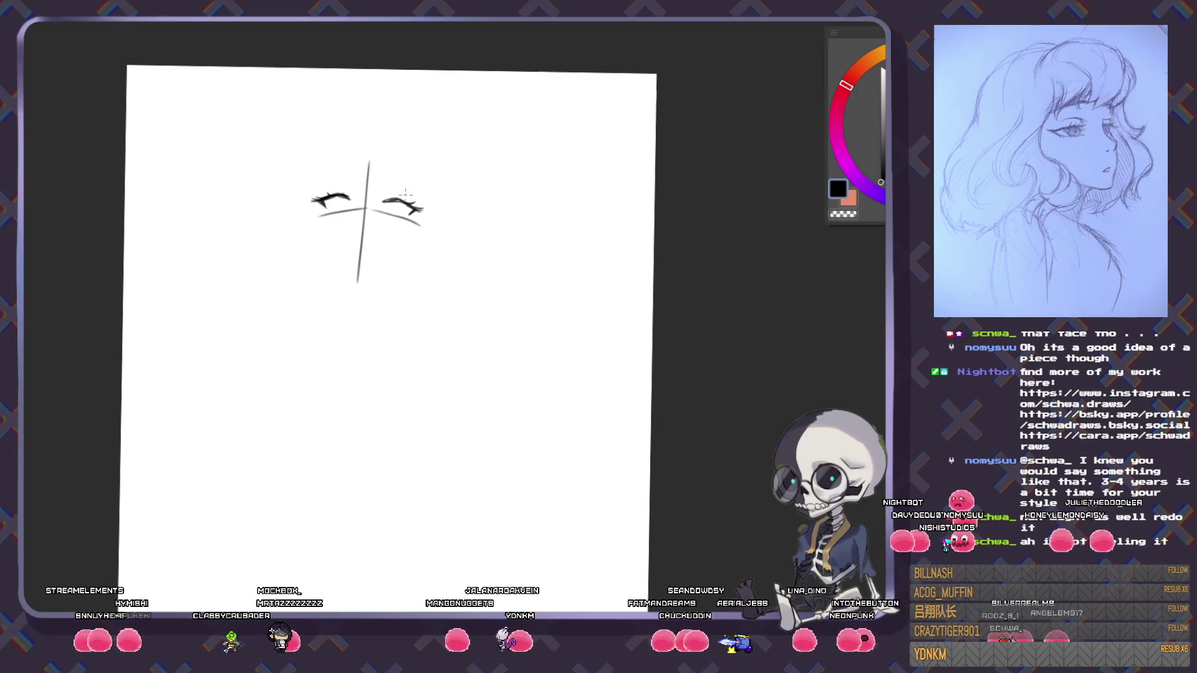
- Add an iris to the left eye, lines above the right eye, and a small triangular nose
{"action": "mouse_move", "coordinate": [374, 334]}
{"action": "left_mouse_down"}
{"action": "mouse_move", "coordinate": [553, 309]}
{"action": "mouse_move", "coordinate": [369, 285]}
{"action": "left_mouse_up"}
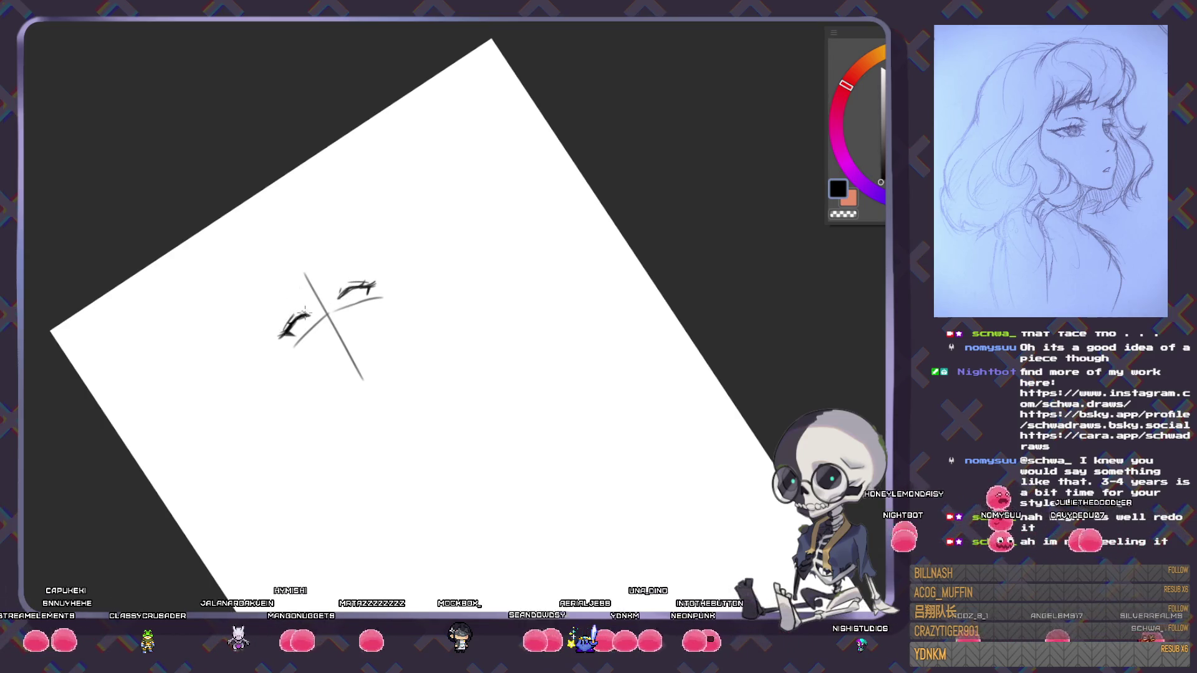
{"action": "mouse_move", "coordinate": [532, 376]}
{"action": "left_mouse_down"}
{"action": "mouse_move", "coordinate": [527, 387]}
{"action": "mouse_move", "coordinate": [443, 300]}
{"action": "left_mouse_up"}
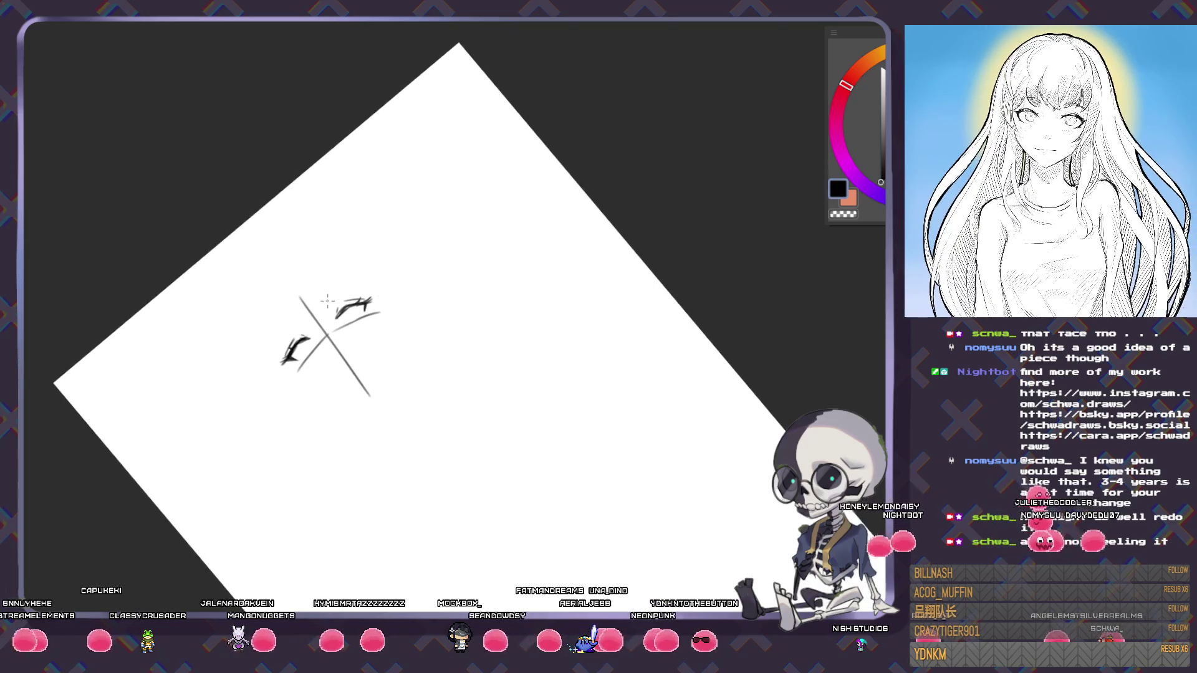
{"action": "left_click_drag", "start_coordinate": [326, 302], "coordinate": [354, 285]}
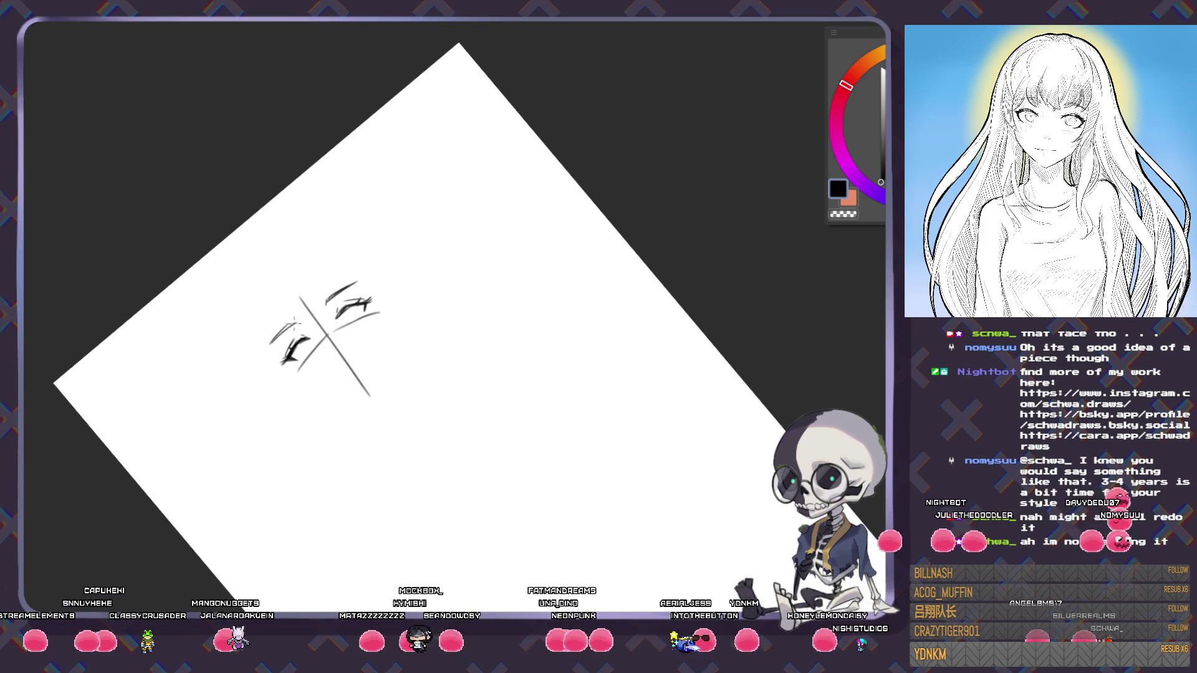
{"action": "left_click_drag", "start_coordinate": [326, 316], "coordinate": [424, 245]}
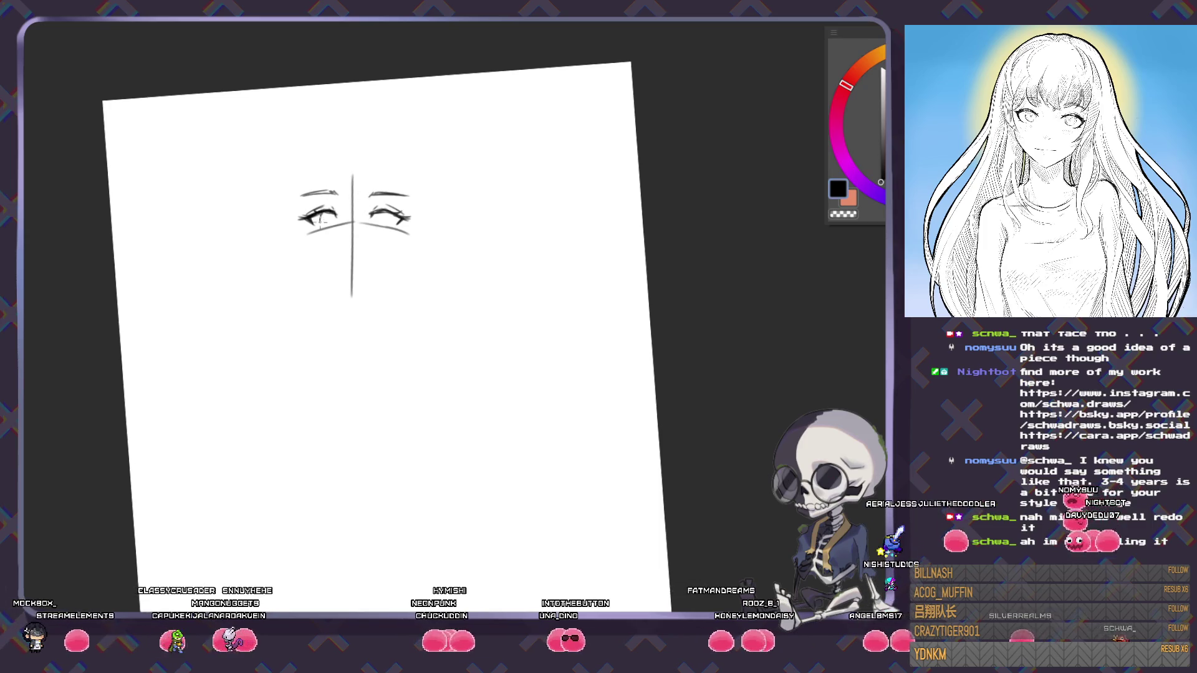
{"action": "left_click_drag", "start_coordinate": [319, 215], "coordinate": [387, 219]}
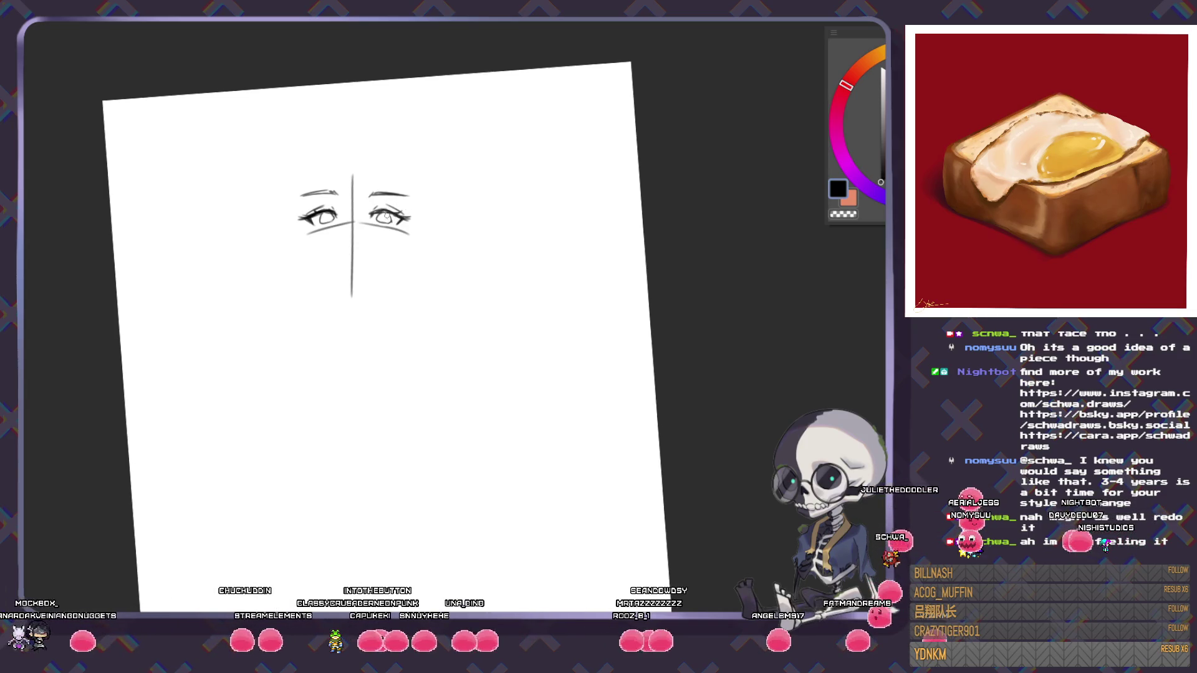
{"action": "mouse_move", "coordinate": [376, 208]}
{"action": "left_mouse_down"}
{"action": "mouse_move", "coordinate": [399, 206]}
{"action": "mouse_move", "coordinate": [351, 296]}
{"action": "left_mouse_up"}
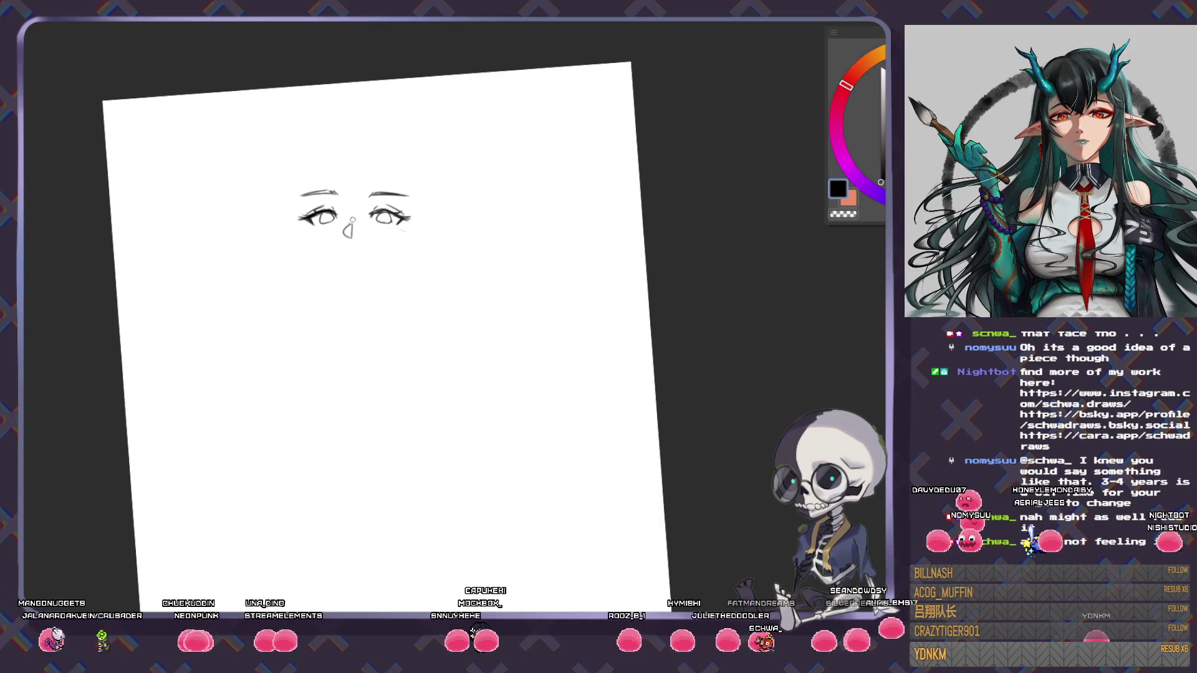
{"action": "left_click_drag", "start_coordinate": [349, 227], "coordinate": [353, 237]}
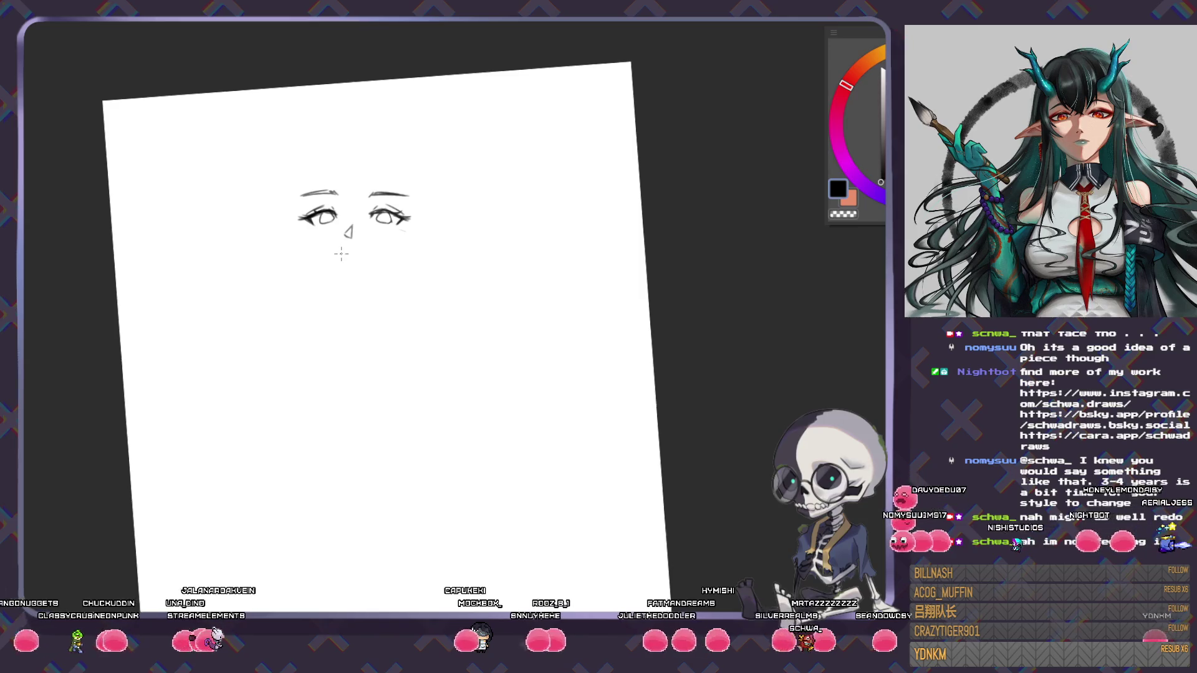
- Add a dot and a short mouth line below the nose, then lasso the nose and mouth
{"action": "left_click", "coordinate": [340, 252]}
{"action": "left_click_drag", "start_coordinate": [372, 447], "coordinate": [469, 450]}
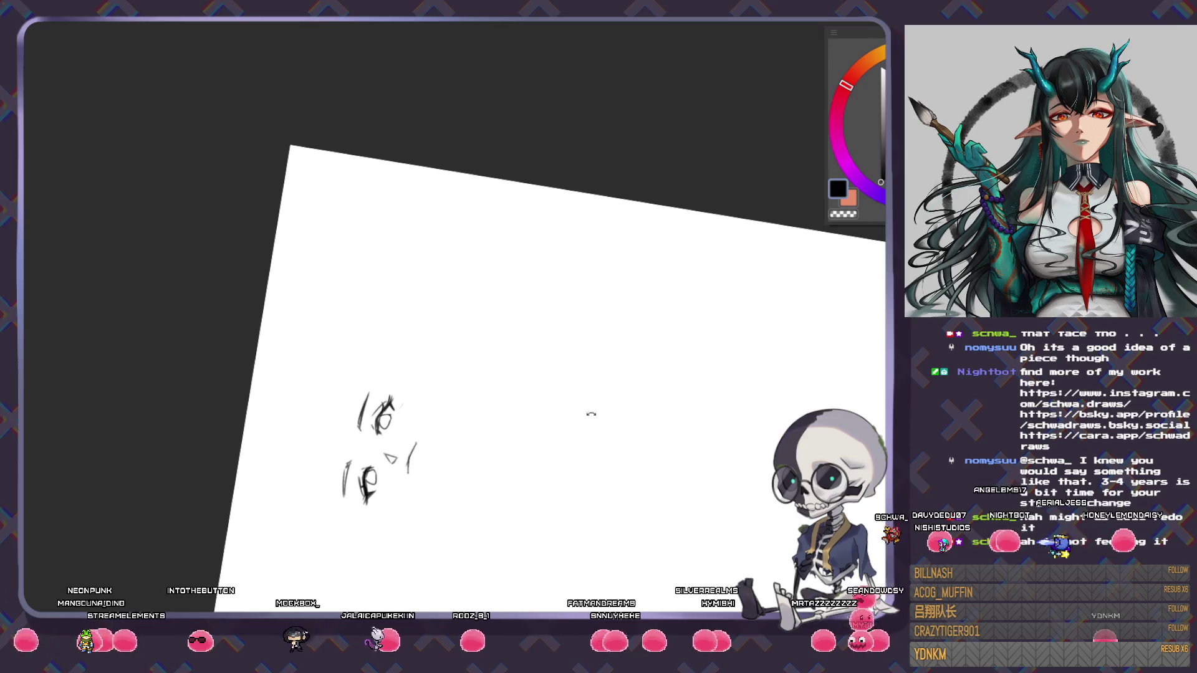
{"action": "left_click_drag", "start_coordinate": [588, 414], "coordinate": [390, 482]}
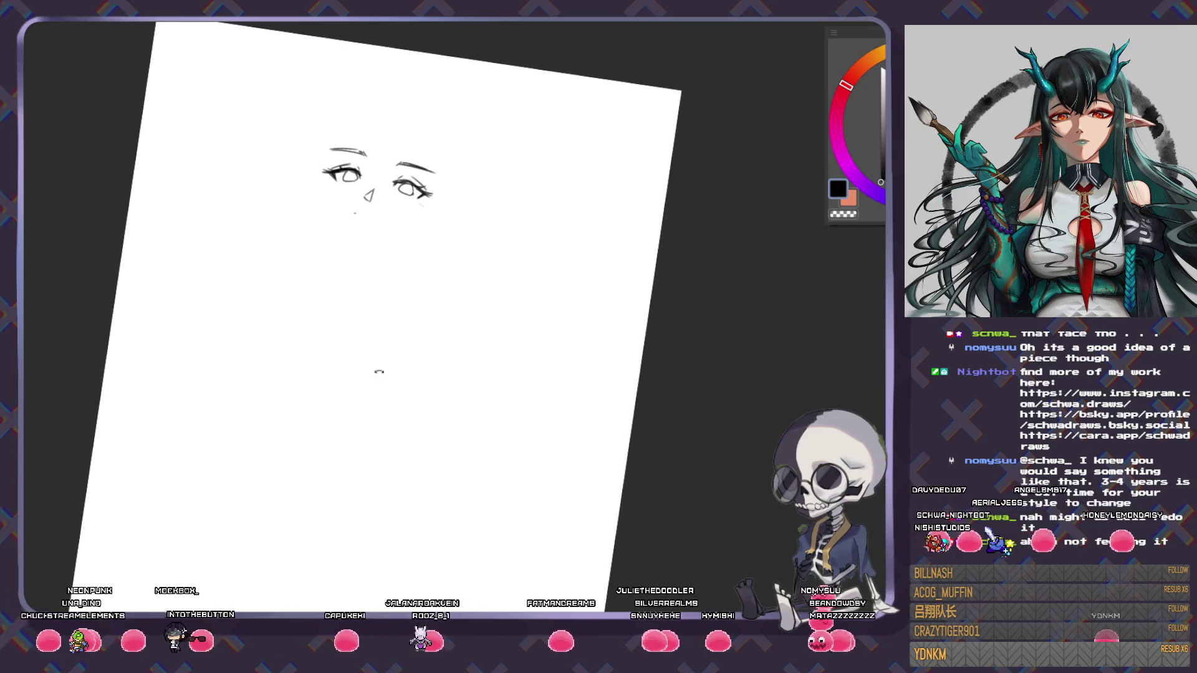
{"action": "left_click_drag", "start_coordinate": [374, 369], "coordinate": [401, 397]}
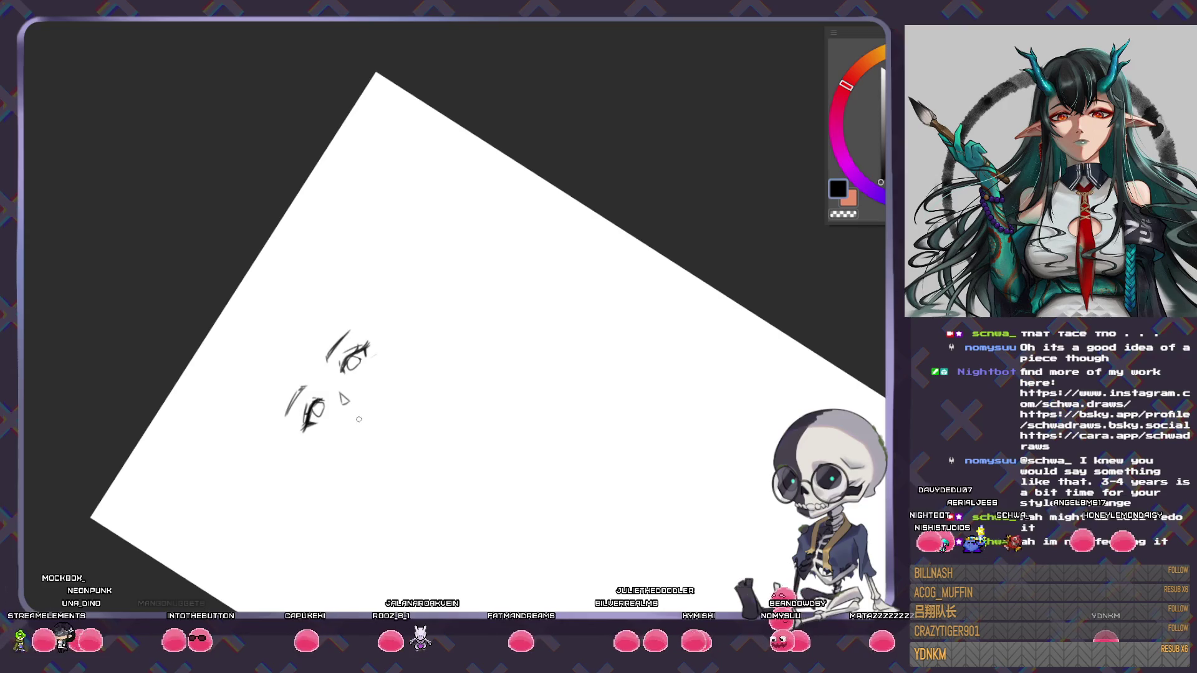
{"action": "left_click_drag", "start_coordinate": [356, 422], "coordinate": [374, 402]}
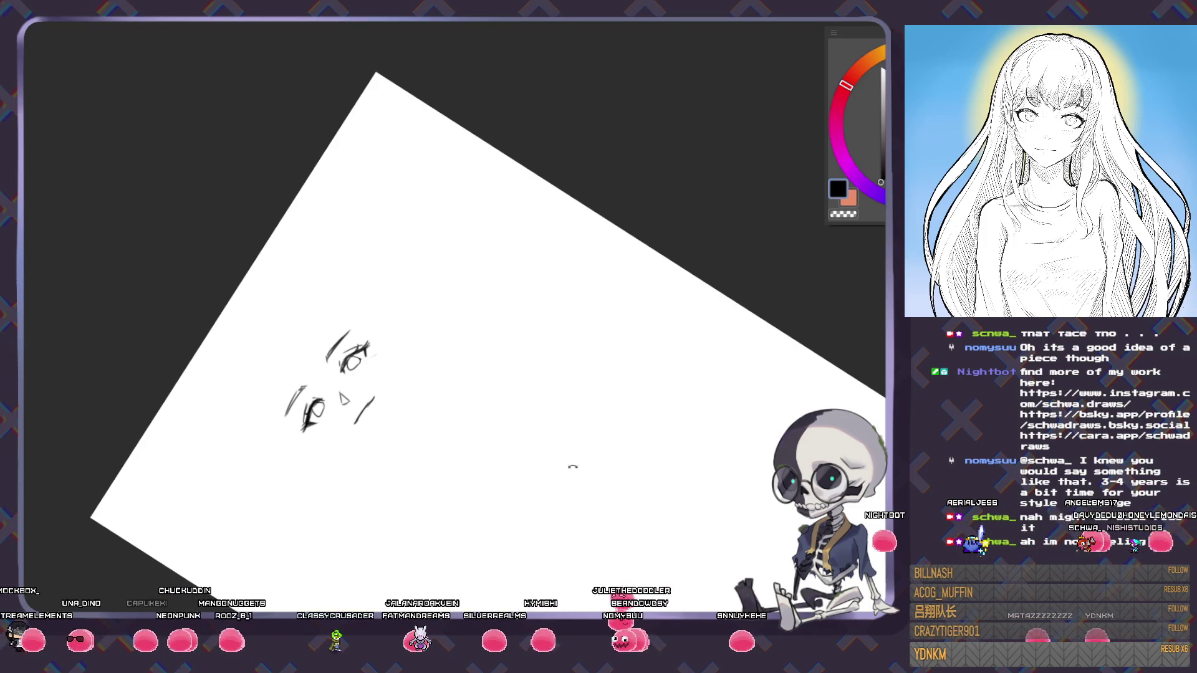
{"action": "left_click_drag", "start_coordinate": [573, 465], "coordinate": [441, 441]}
{"action": "left_click_drag", "start_coordinate": [378, 237], "coordinate": [349, 235]}
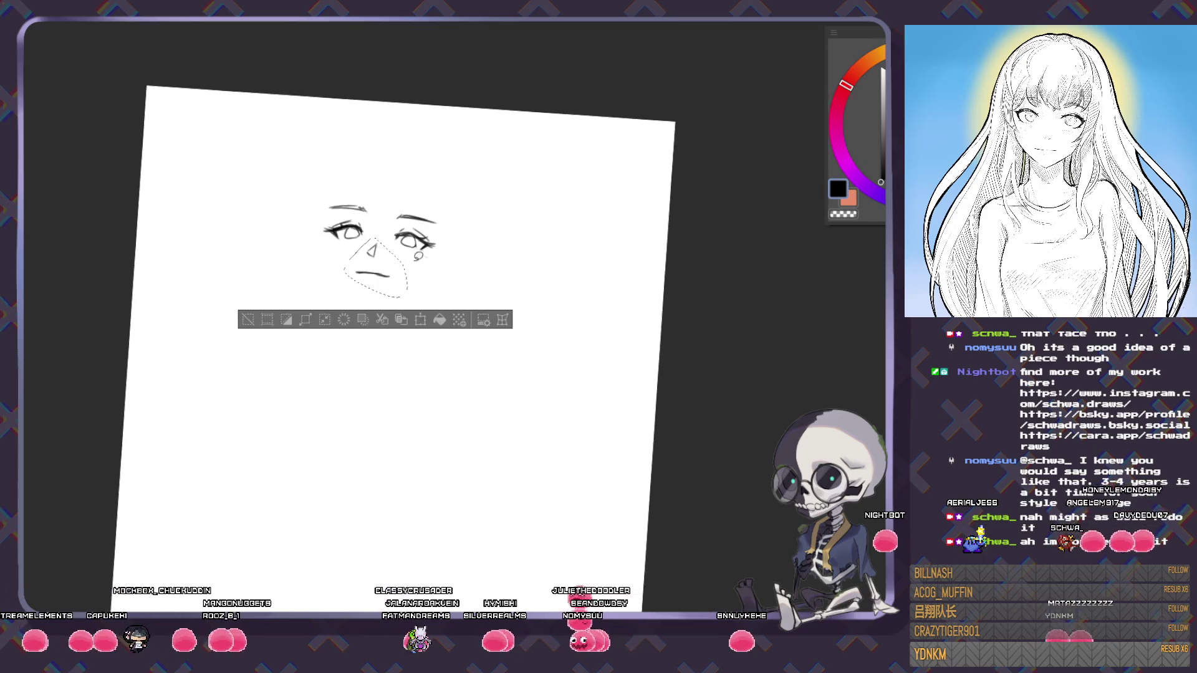
- Move the selected nose and mouth slightly lower and deselect
{"action": "key", "text": "ctrl+t"}
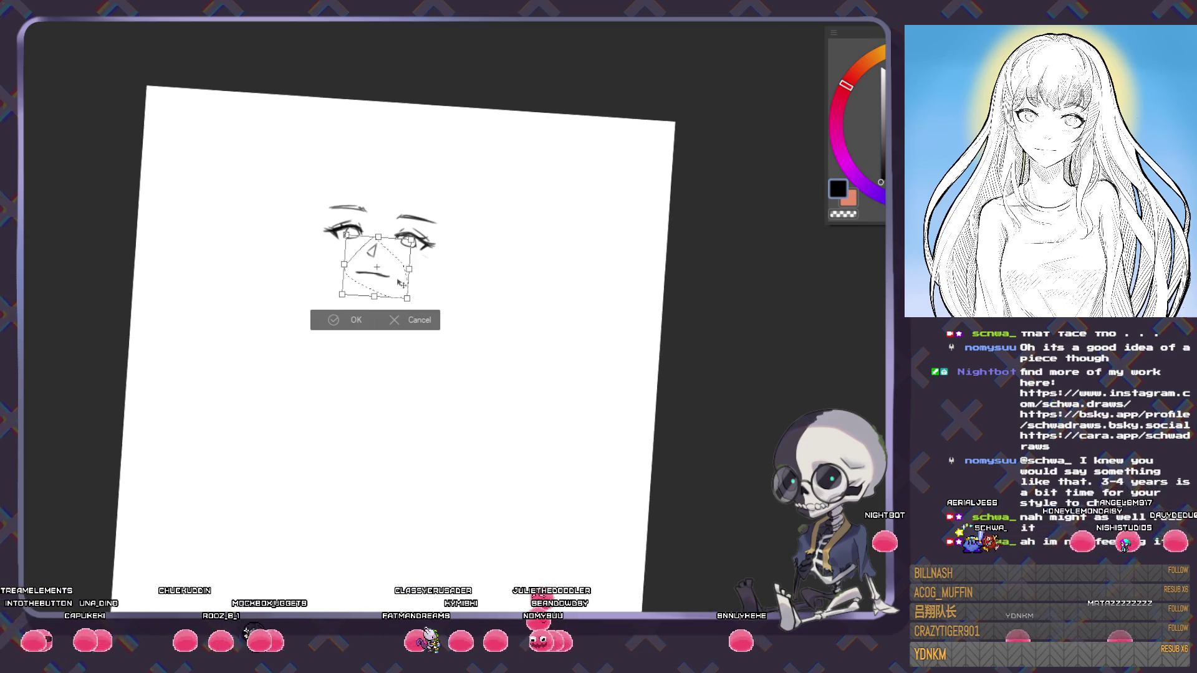
{"action": "mouse_move", "coordinate": [399, 263]}
{"action": "left_mouse_down"}
{"action": "mouse_move", "coordinate": [399, 293]}
{"action": "mouse_move", "coordinate": [341, 268]}
{"action": "left_mouse_up"}
{"action": "key", "text": "Return"}
{"action": "key", "text": "ctrl+d"}
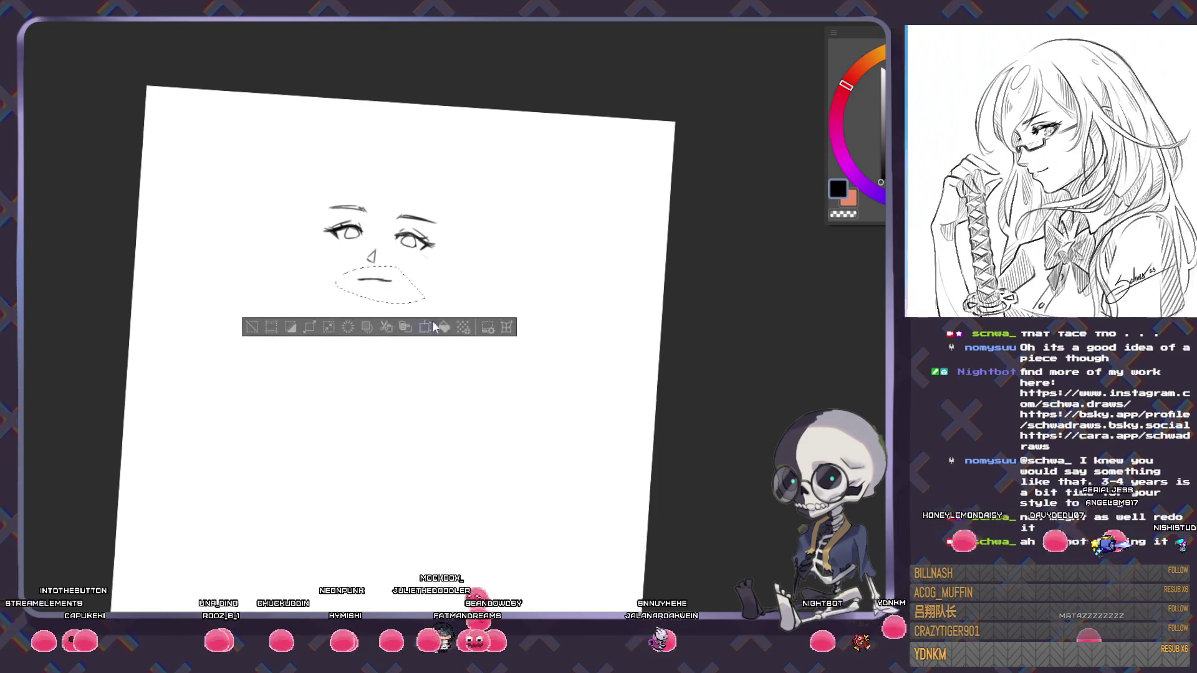
- Nudge the mouth up slightly and begin the left cheek line
{"action": "key", "text": "ctrl+t"}
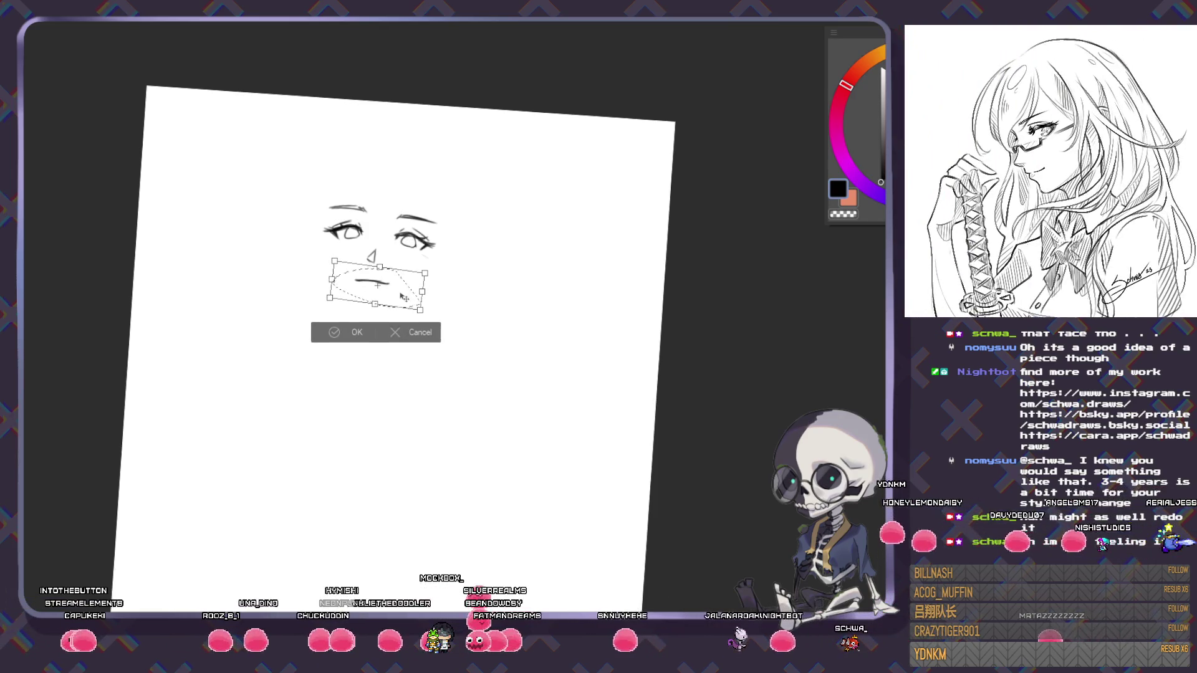
{"action": "left_click_drag", "start_coordinate": [402, 298], "coordinate": [402, 295]}
{"action": "left_click", "coordinate": [349, 332]}
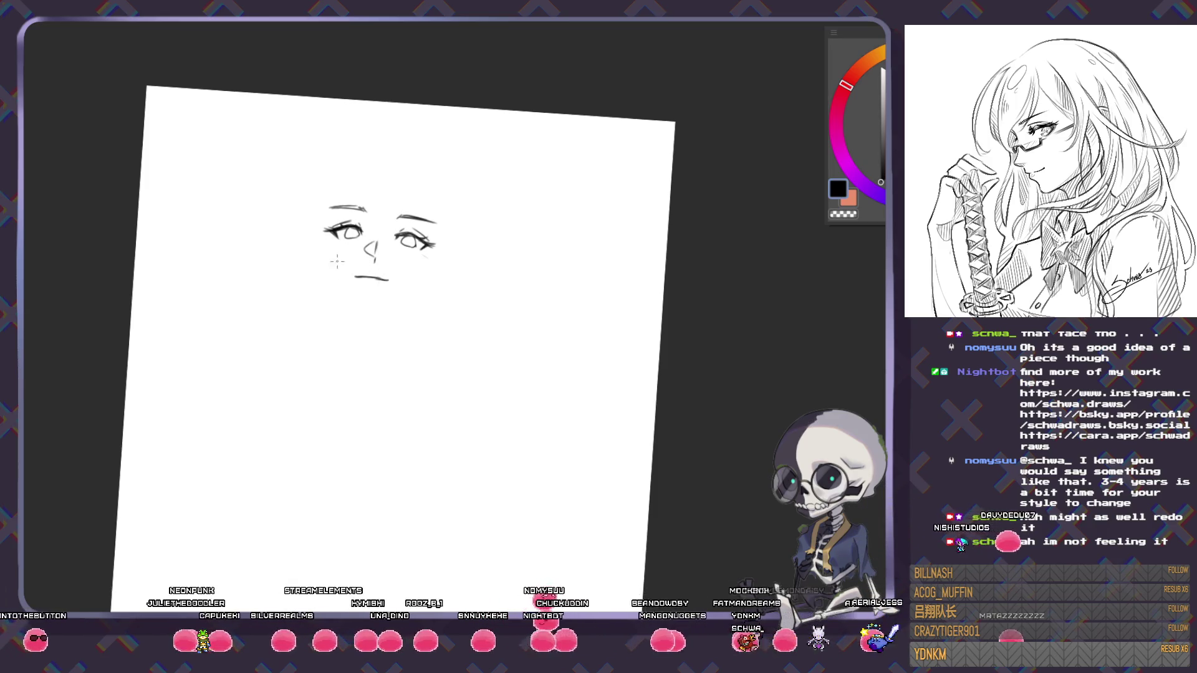
{"action": "left_click_drag", "start_coordinate": [325, 236], "coordinate": [331, 270]}
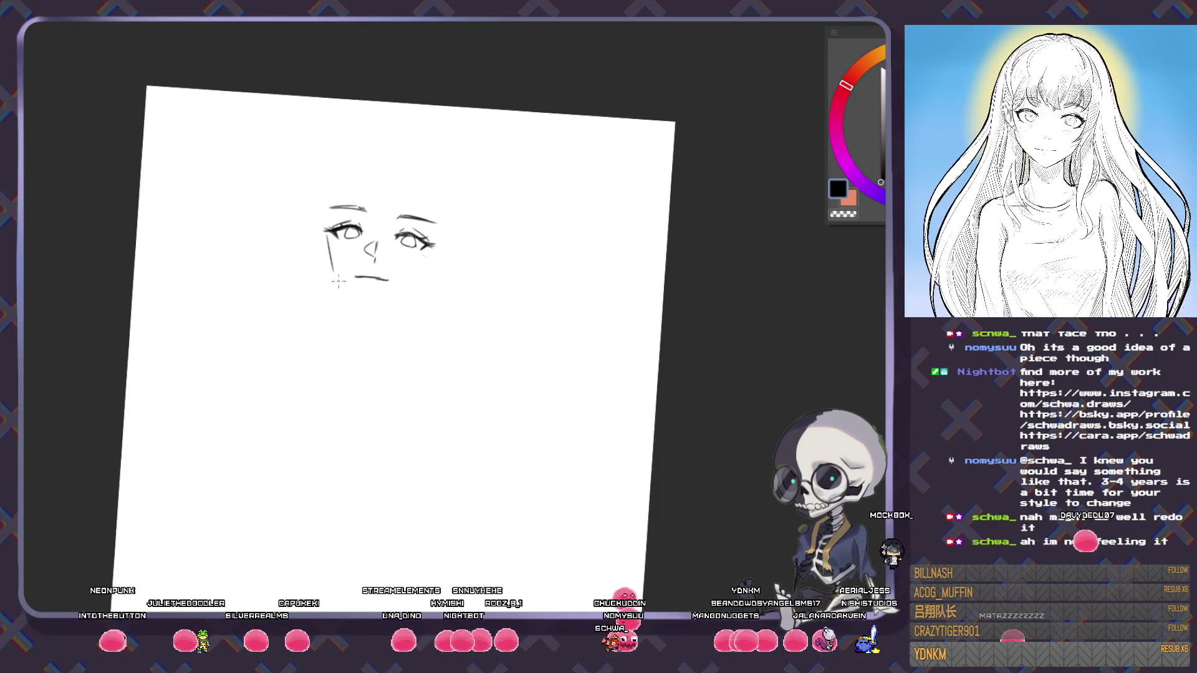
- Draw the jawline down to the chin, the chin's right side, and a forehead hair strand
{"action": "left_click_drag", "start_coordinate": [332, 271], "coordinate": [376, 315]}
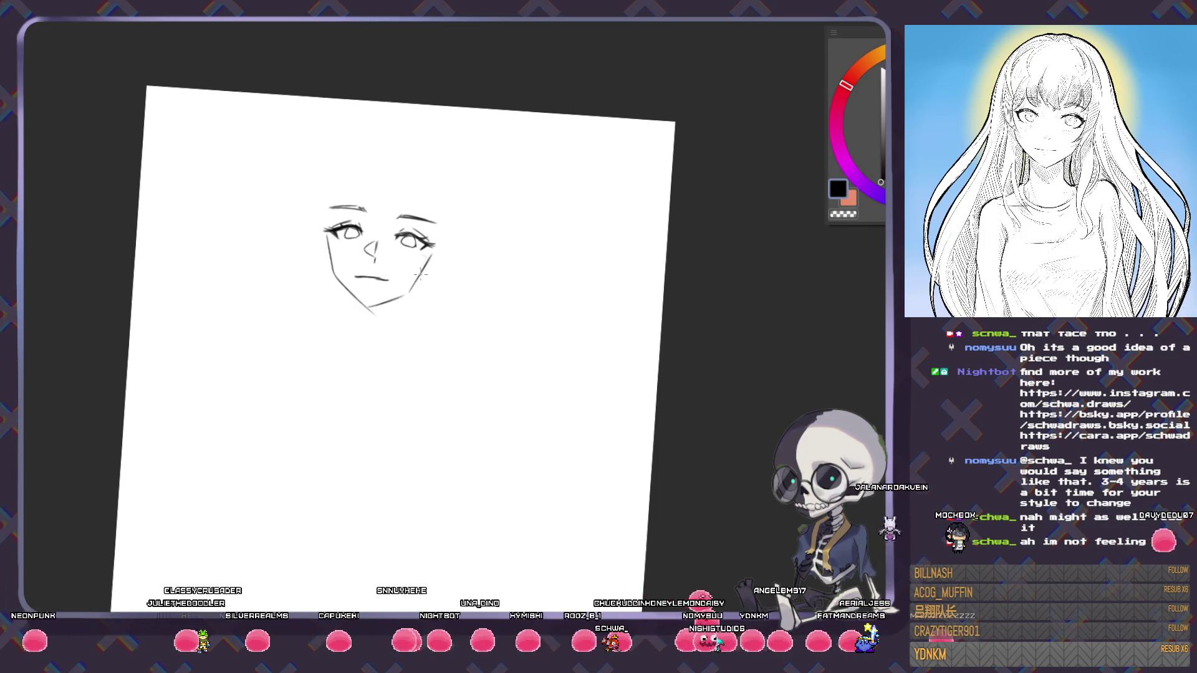
{"action": "mouse_move", "coordinate": [412, 290]}
{"action": "left_mouse_down"}
{"action": "mouse_move", "coordinate": [349, 325]}
{"action": "mouse_move", "coordinate": [392, 332]}
{"action": "left_mouse_up"}
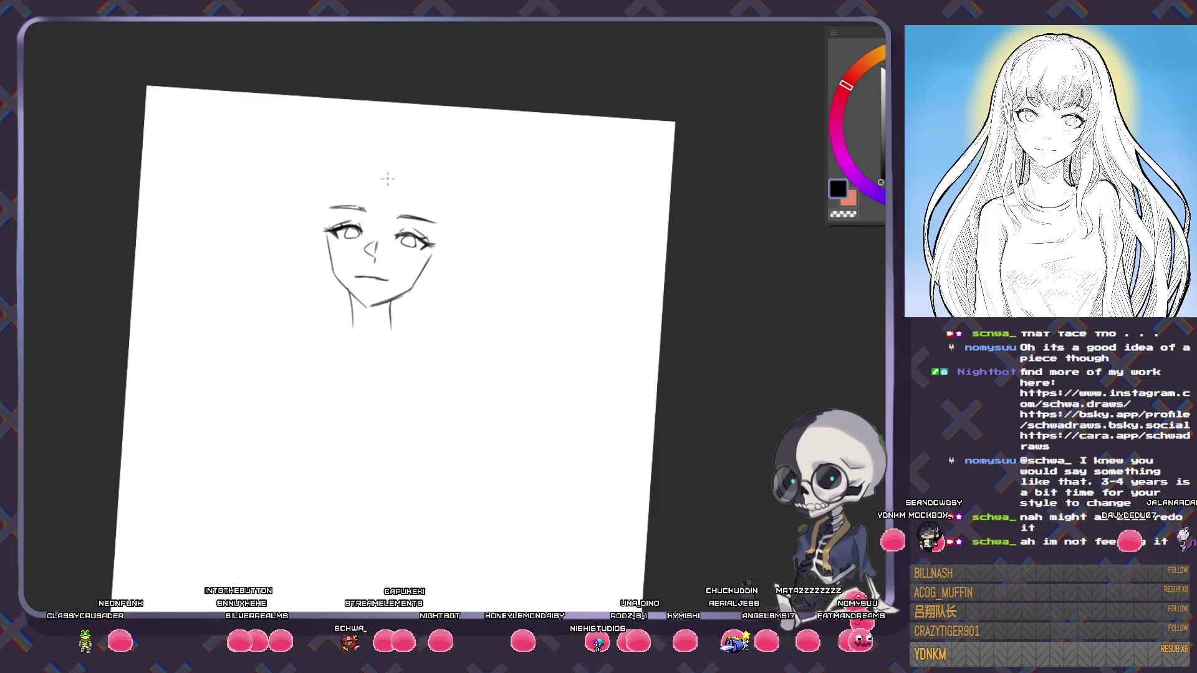
{"action": "left_click_drag", "start_coordinate": [404, 185], "coordinate": [381, 240]}
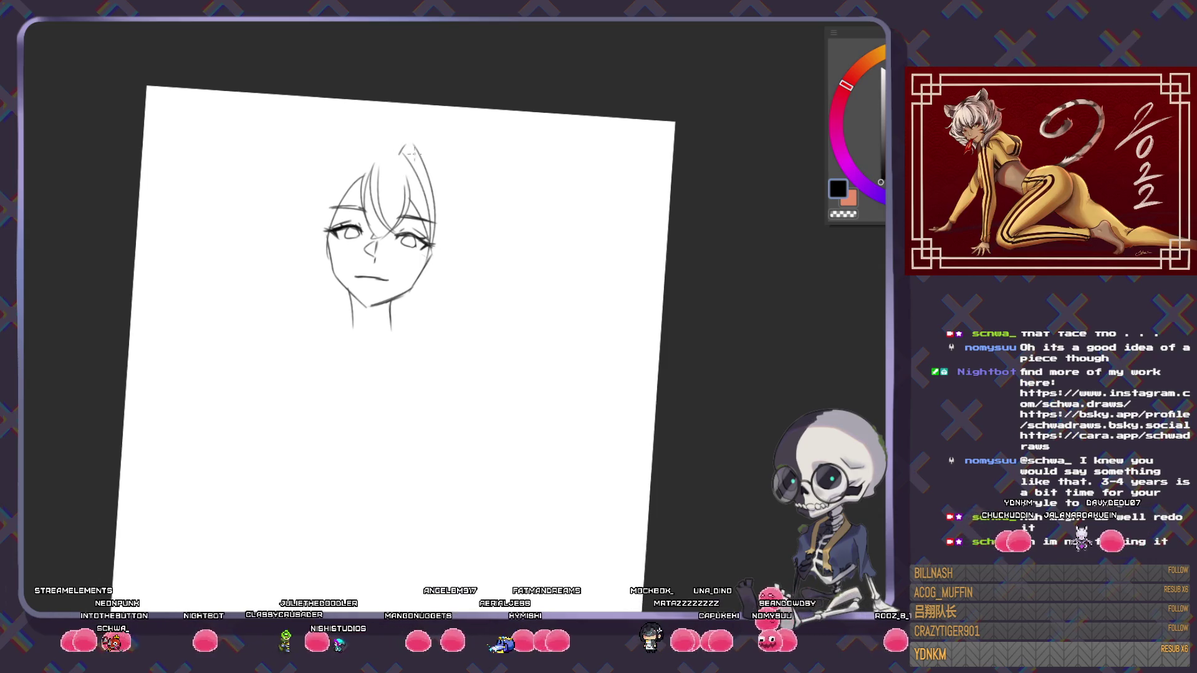
- Sketch the left hair outline, a strand on the right side, and strands across the top
{"action": "left_click_drag", "start_coordinate": [375, 139], "coordinate": [331, 206]}
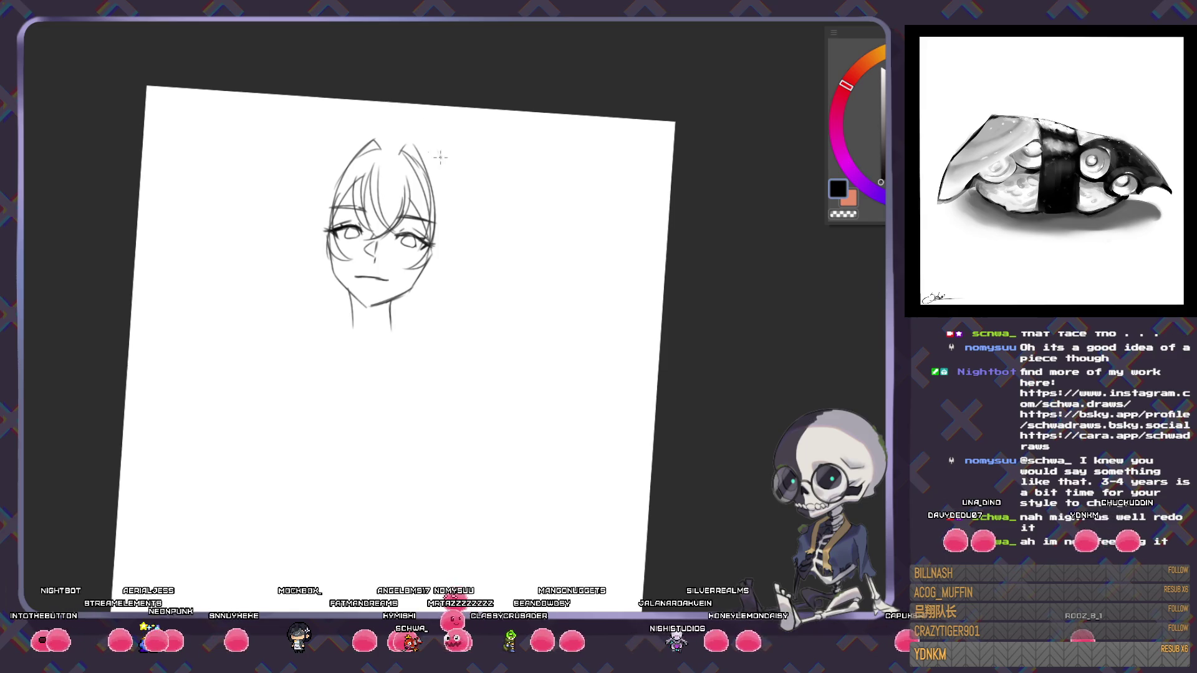
{"action": "left_click_drag", "start_coordinate": [434, 158], "coordinate": [458, 224]}
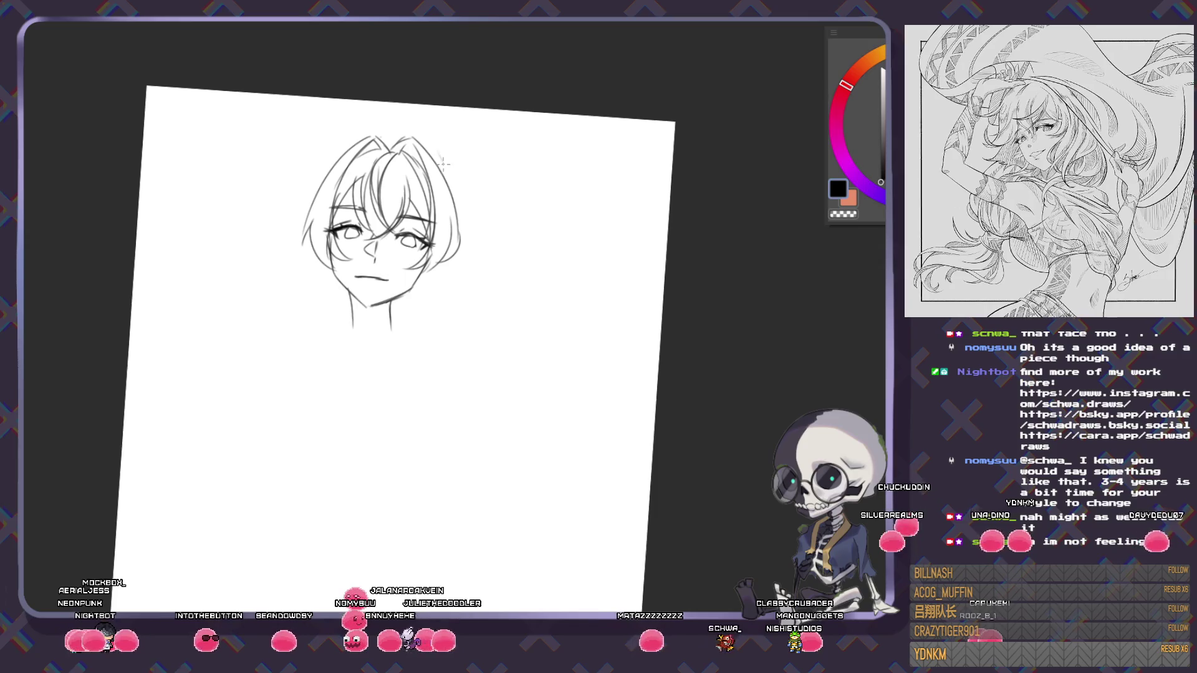
{"action": "mouse_move", "coordinate": [440, 107]}
{"action": "left_mouse_down"}
{"action": "mouse_move", "coordinate": [445, 165]}
{"action": "mouse_move", "coordinate": [471, 150]}
{"action": "left_mouse_up"}
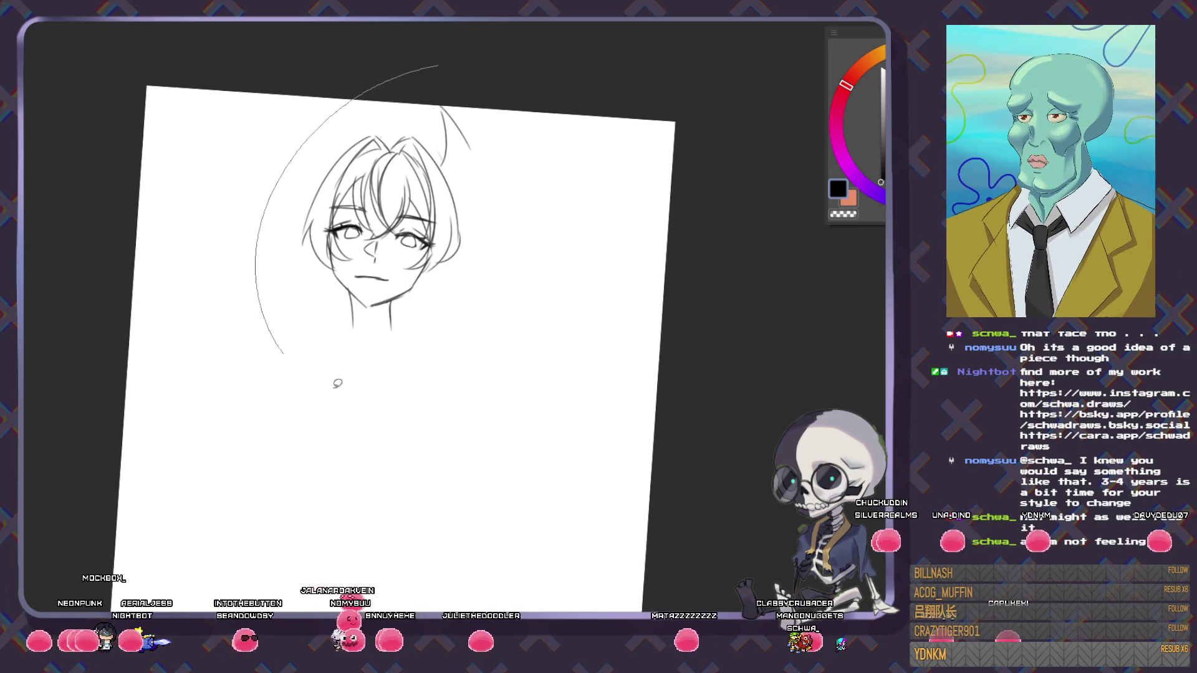
- Select the head sketch, move it lower on the page, and deselect
{"action": "left_click_drag", "start_coordinate": [262, 125], "coordinate": [564, 499]}
{"action": "key", "text": "ctrl+t"}
{"action": "left_click_drag", "start_coordinate": [490, 340], "coordinate": [493, 398]}
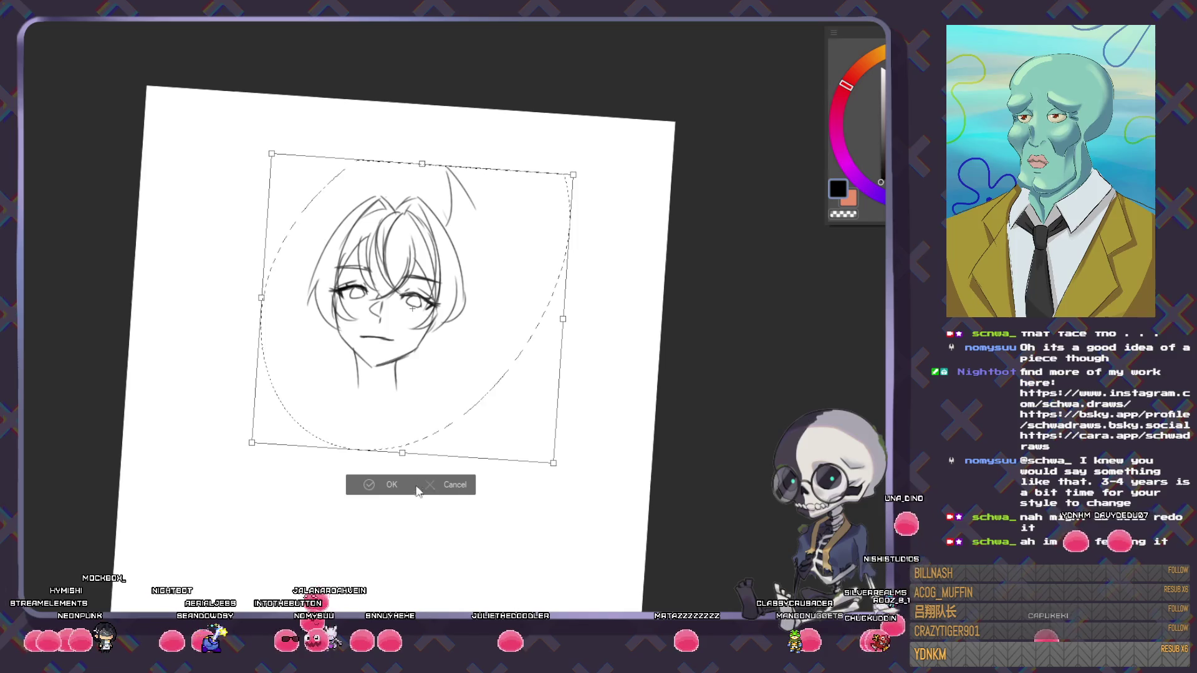
{"action": "key", "text": "Return"}
{"action": "key", "text": "ctrl+d"}
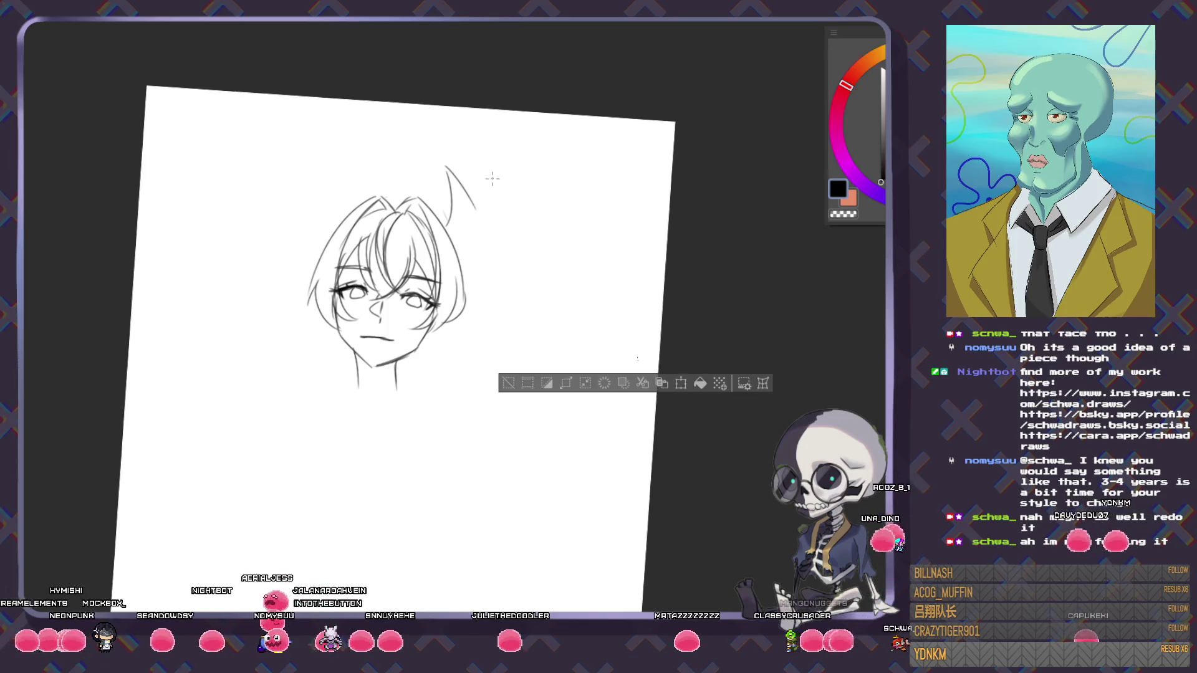
{"action": "key", "text": "ctrl+d"}
- Draw pointed ears on top of the head and spiky strands sweeping out beside the face
{"action": "left_click_drag", "start_coordinate": [434, 152], "coordinate": [457, 181]}
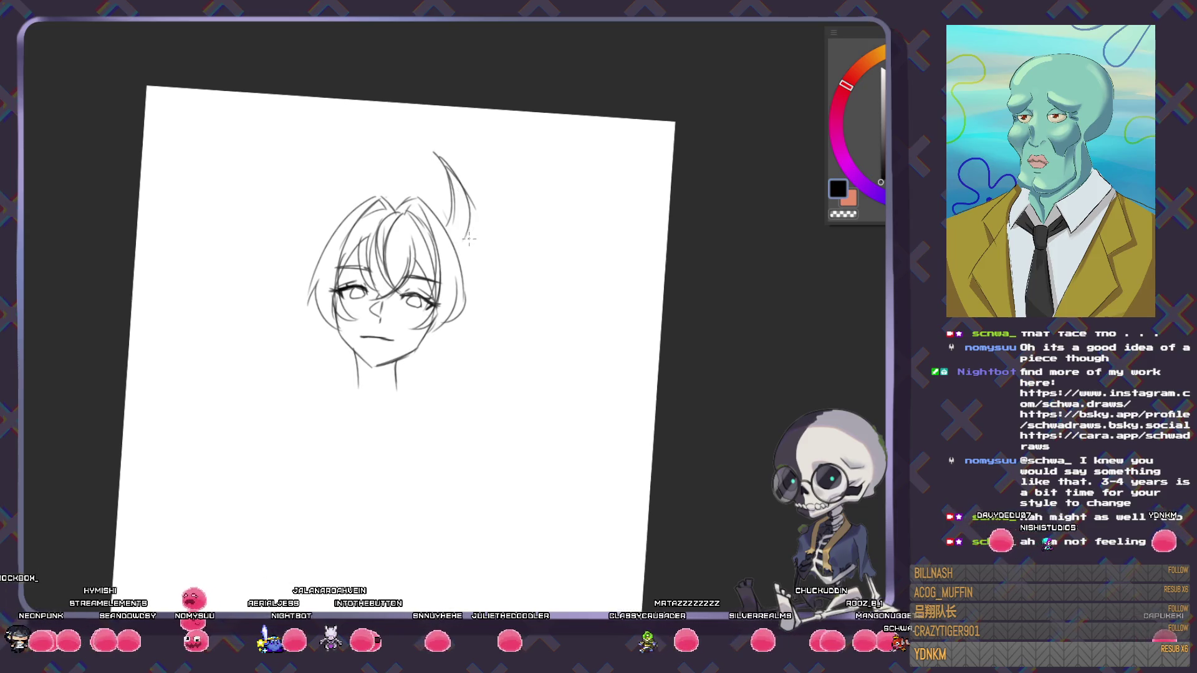
{"action": "left_click_drag", "start_coordinate": [469, 237], "coordinate": [461, 266]}
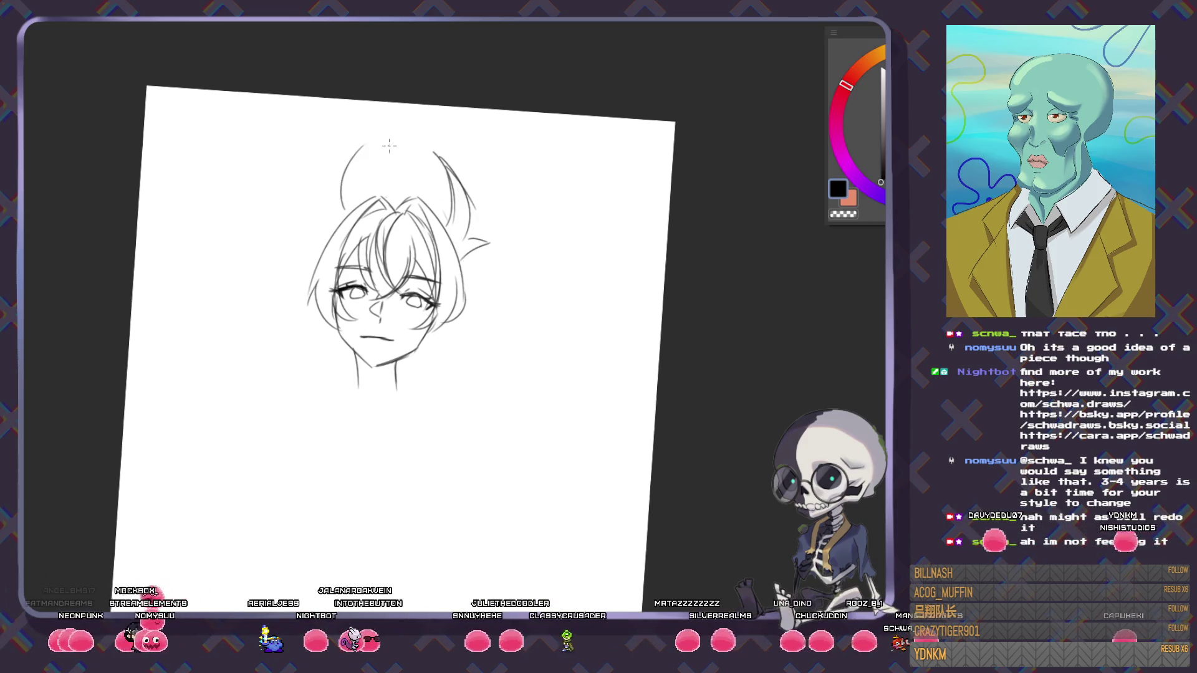
{"action": "mouse_move", "coordinate": [367, 150]}
{"action": "left_mouse_down"}
{"action": "mouse_move", "coordinate": [340, 177]}
{"action": "mouse_move", "coordinate": [328, 223]}
{"action": "left_mouse_up"}
{"action": "mouse_move", "coordinate": [464, 272]}
{"action": "left_mouse_down"}
{"action": "mouse_move", "coordinate": [477, 221]}
{"action": "mouse_move", "coordinate": [460, 305]}
{"action": "left_mouse_up"}
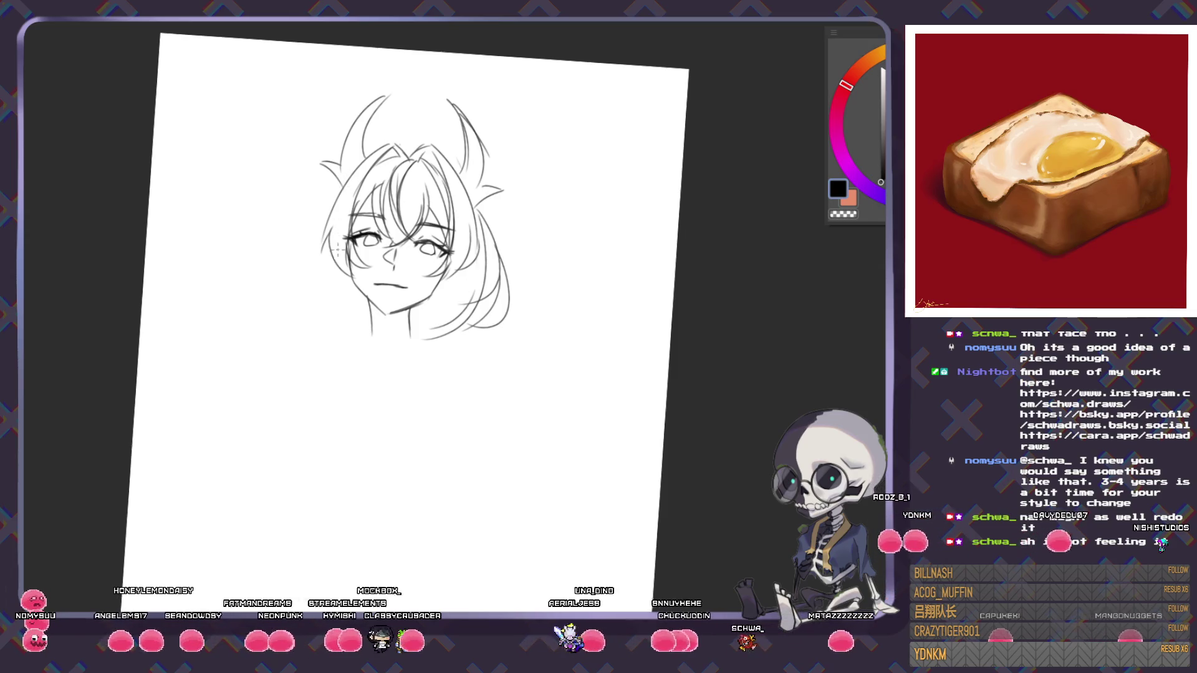
{"action": "left_click_drag", "start_coordinate": [345, 271], "coordinate": [249, 309]}
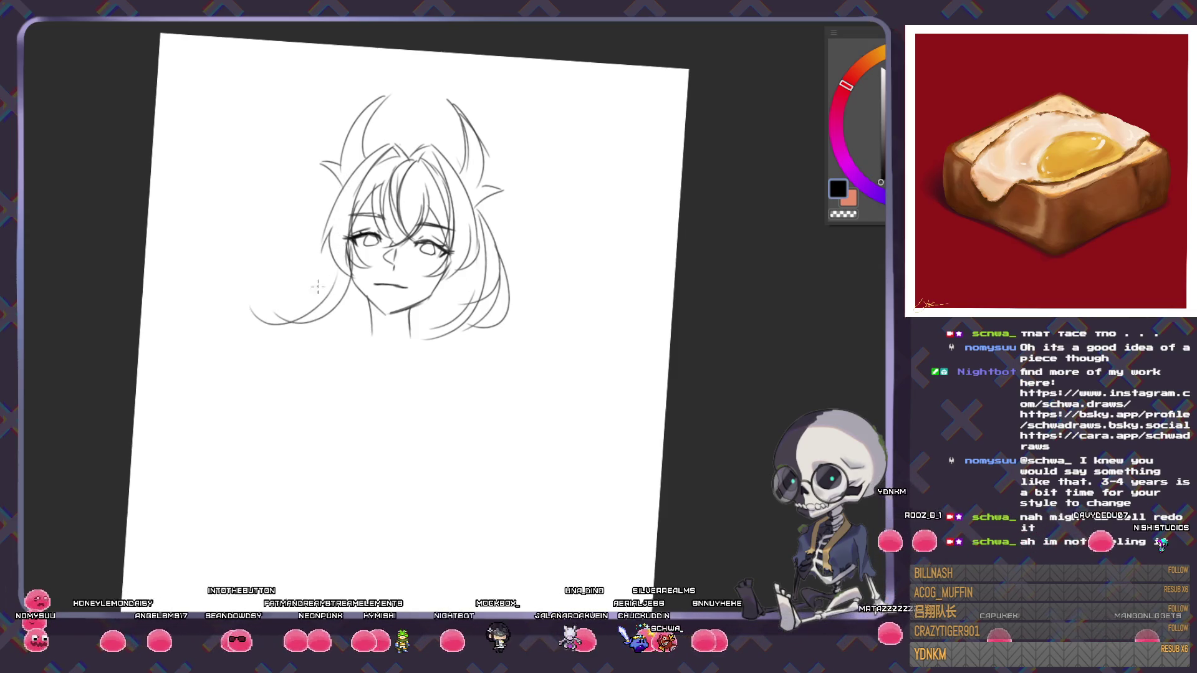
{"action": "left_click_drag", "start_coordinate": [328, 212], "coordinate": [309, 290]}
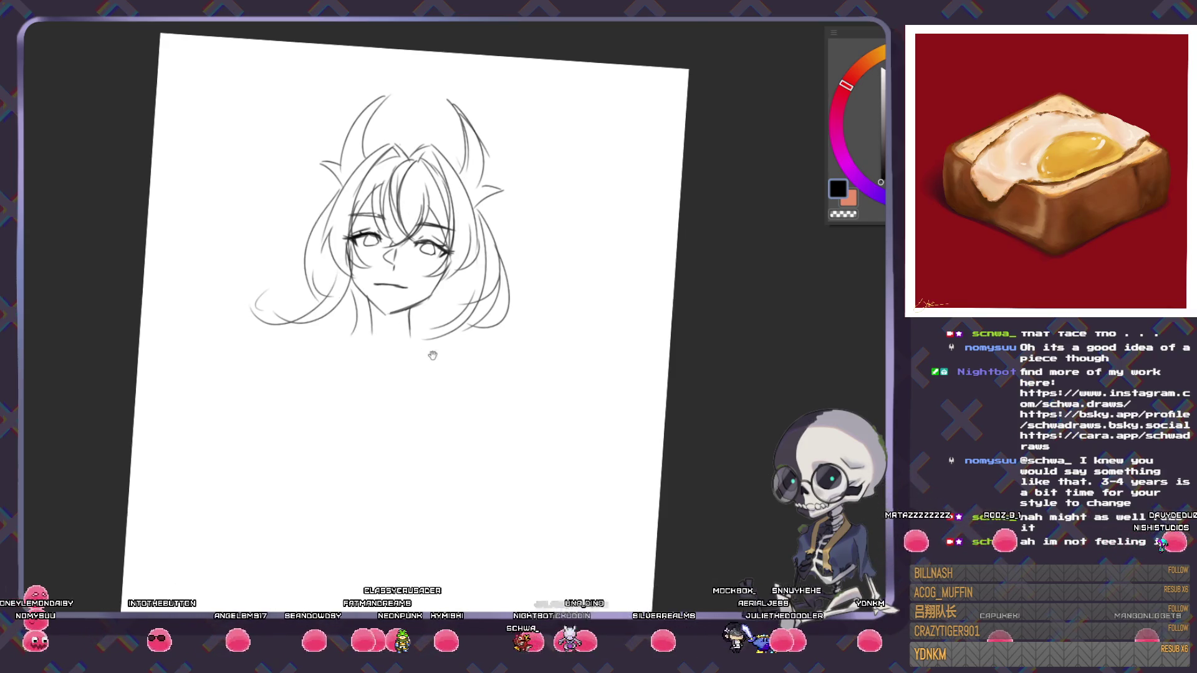
- Rough in the shoulder line, a neck-to-torso line and curved chest strokes below the head
{"action": "left_click_drag", "start_coordinate": [432, 355], "coordinate": [350, 262]}
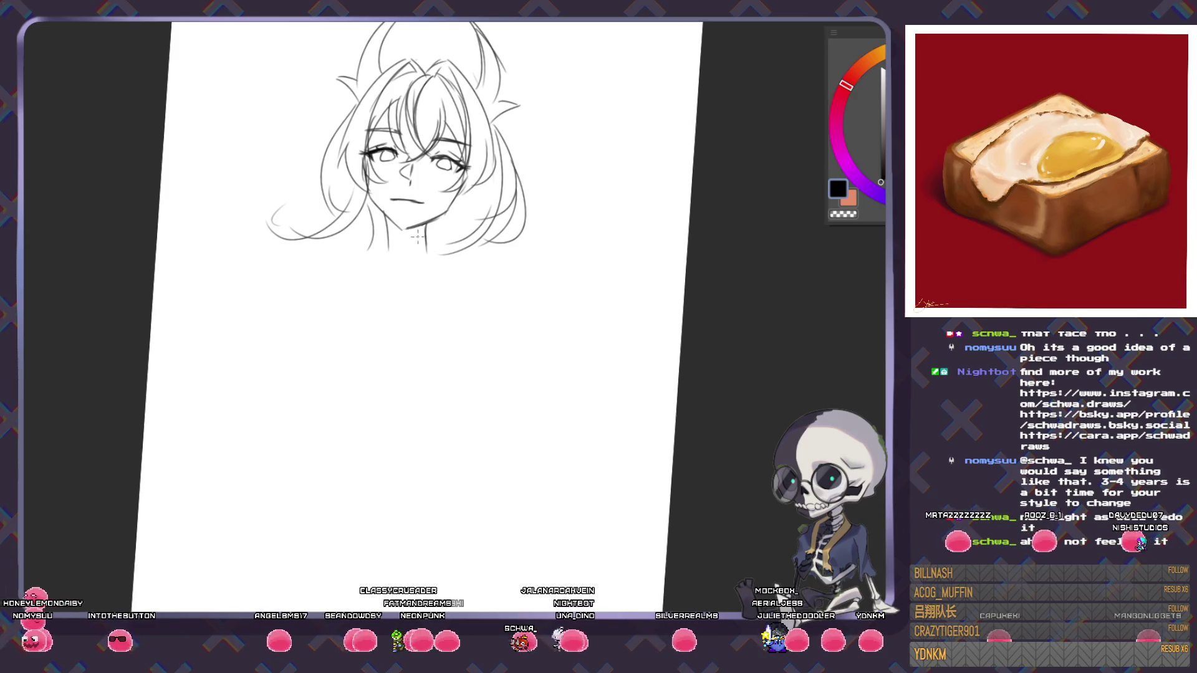
{"action": "left_click_drag", "start_coordinate": [402, 246], "coordinate": [368, 293]}
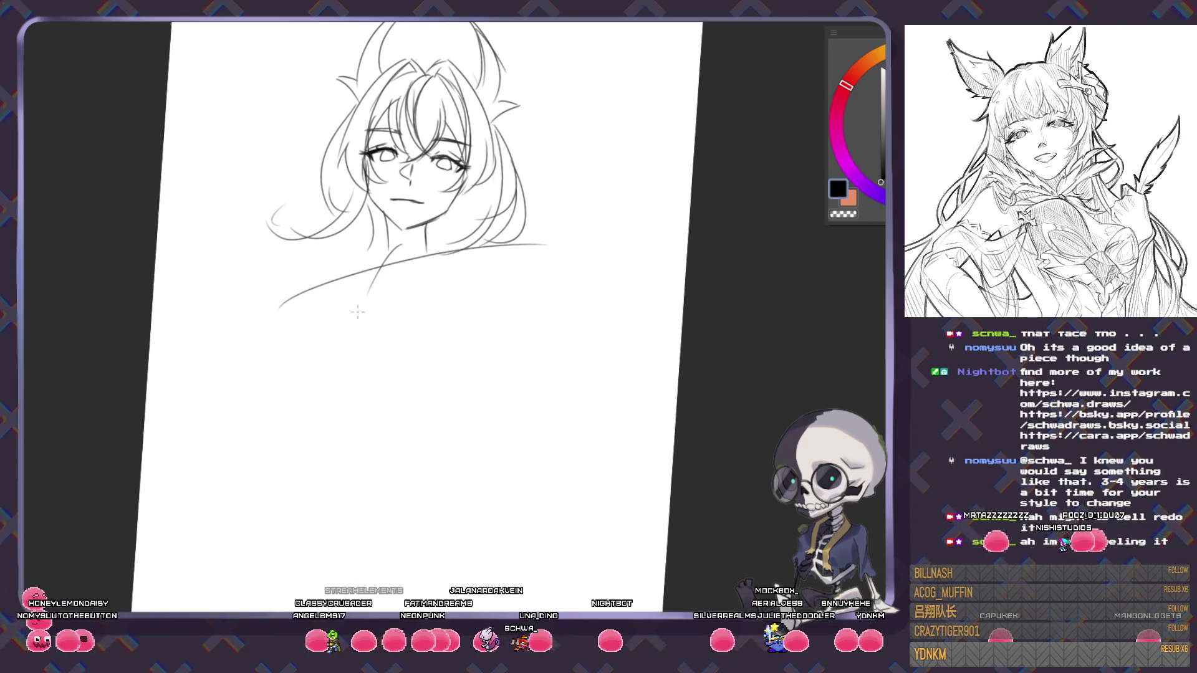
{"action": "left_click_drag", "start_coordinate": [402, 247], "coordinate": [354, 340]}
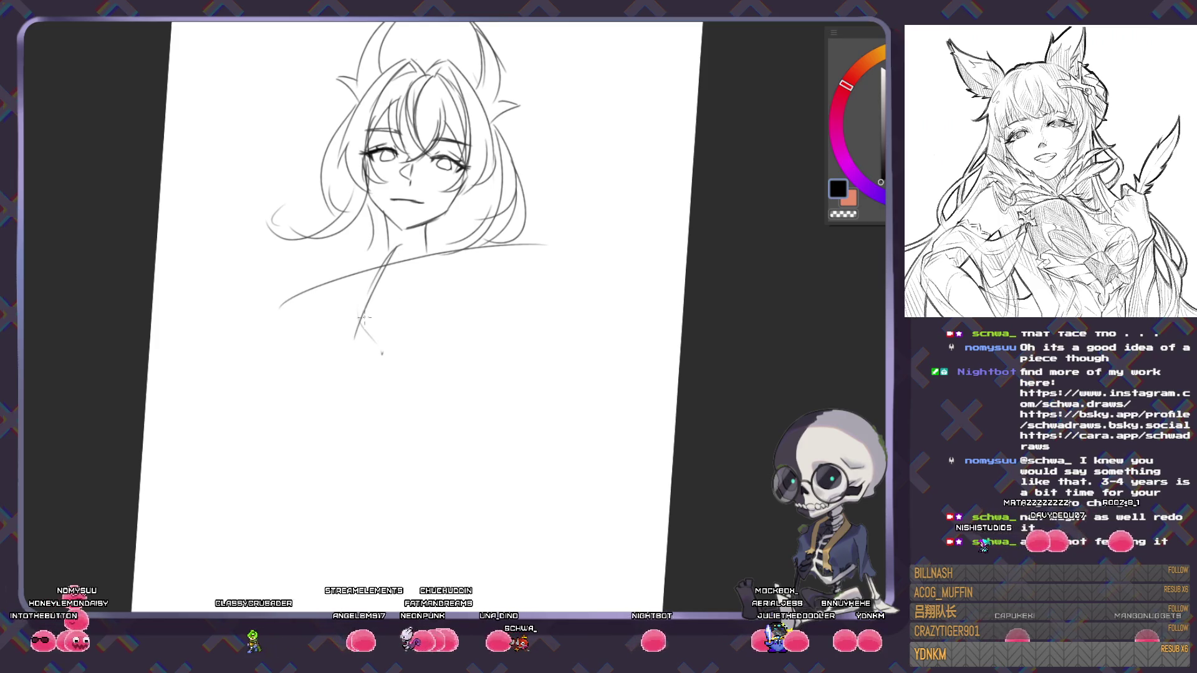
{"action": "left_click_drag", "start_coordinate": [279, 366], "coordinate": [445, 304]}
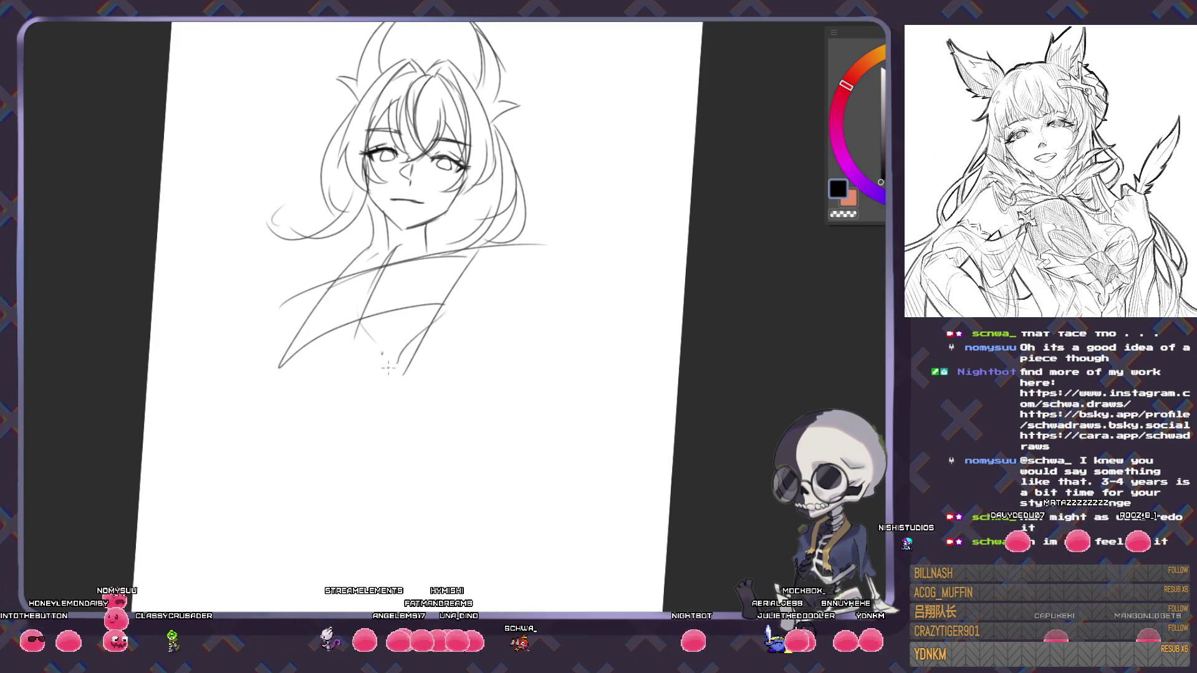
{"action": "left_click_drag", "start_coordinate": [515, 335], "coordinate": [534, 258]}
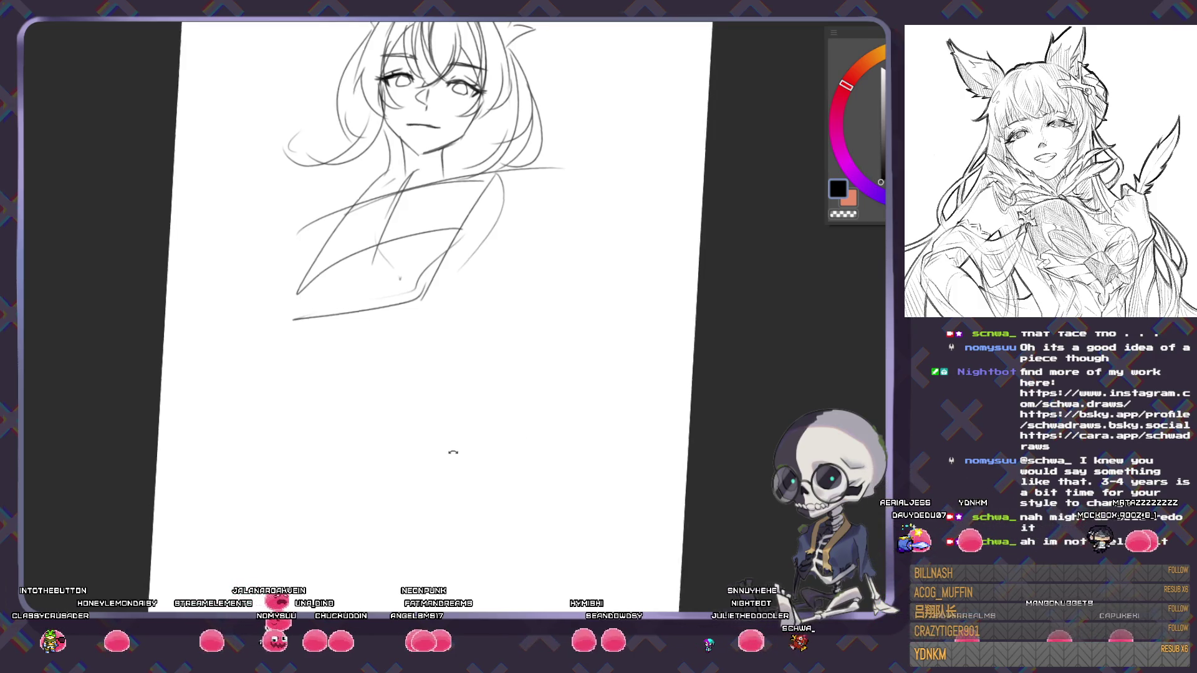
{"action": "left_click_drag", "start_coordinate": [646, 591], "coordinate": [399, 253]}
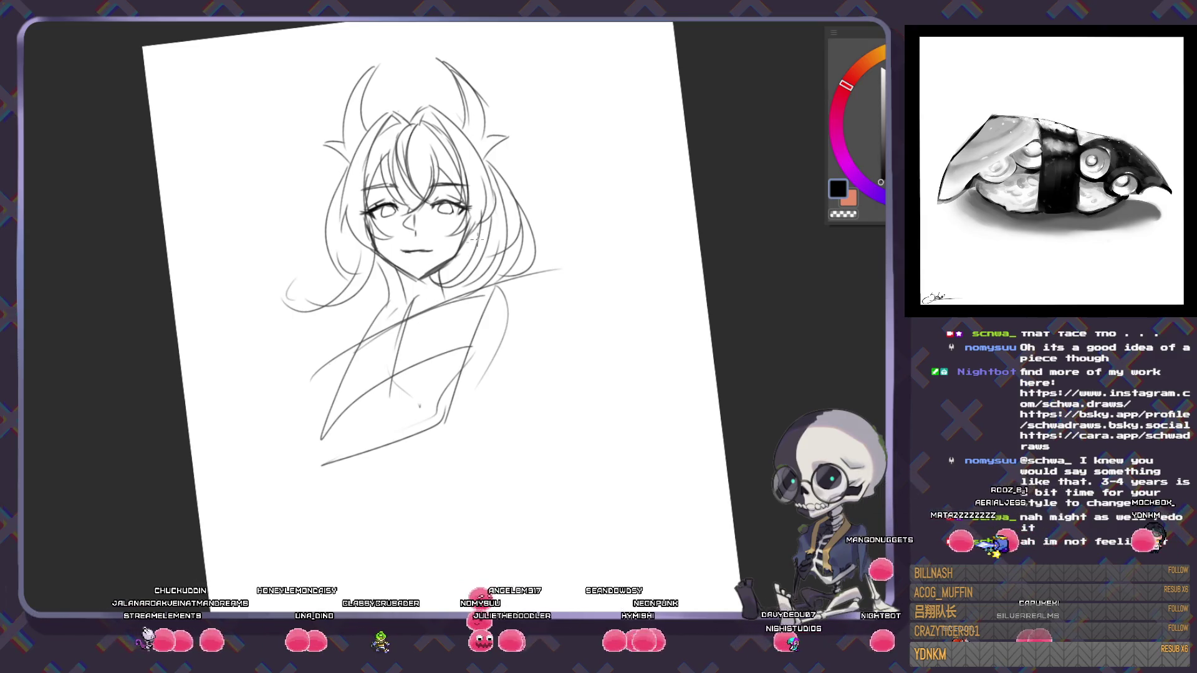
- Draw a long curling hair strand at the lower left and straighten the view
{"action": "left_click_drag", "start_coordinate": [252, 379], "coordinate": [358, 314]}
{"action": "left_click_drag", "start_coordinate": [293, 349], "coordinate": [273, 406]}
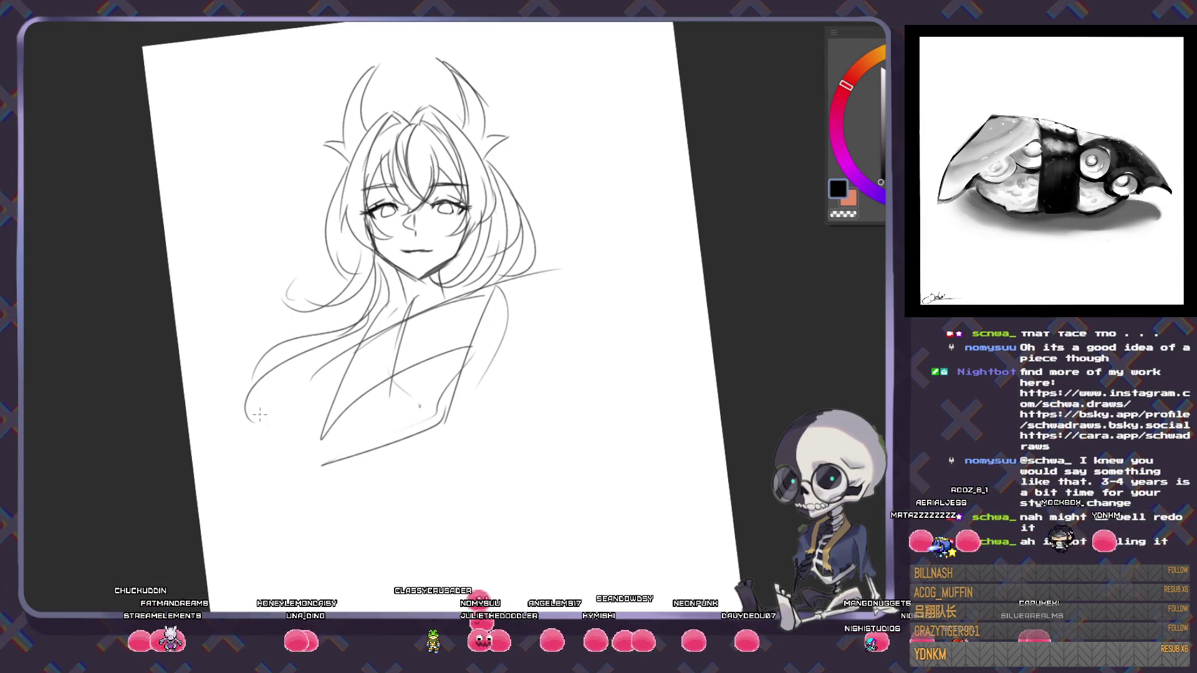
{"action": "left_click_drag", "start_coordinate": [492, 463], "coordinate": [508, 438]}
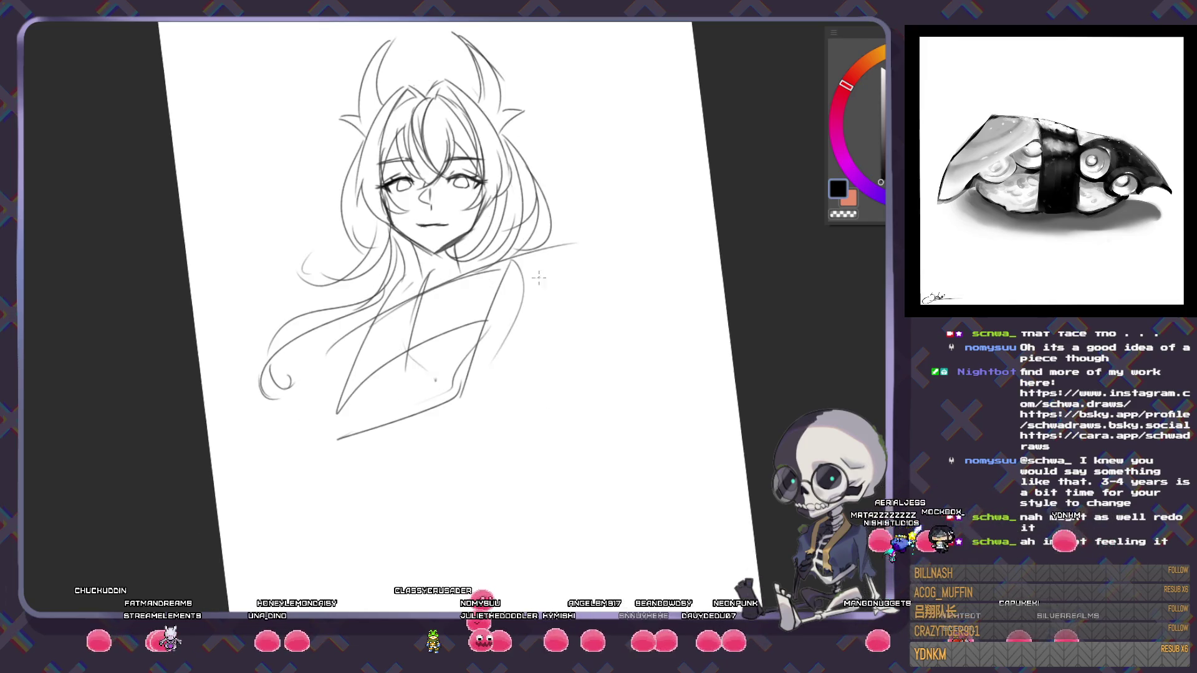
{"action": "left_click_drag", "start_coordinate": [604, 391], "coordinate": [515, 277]}
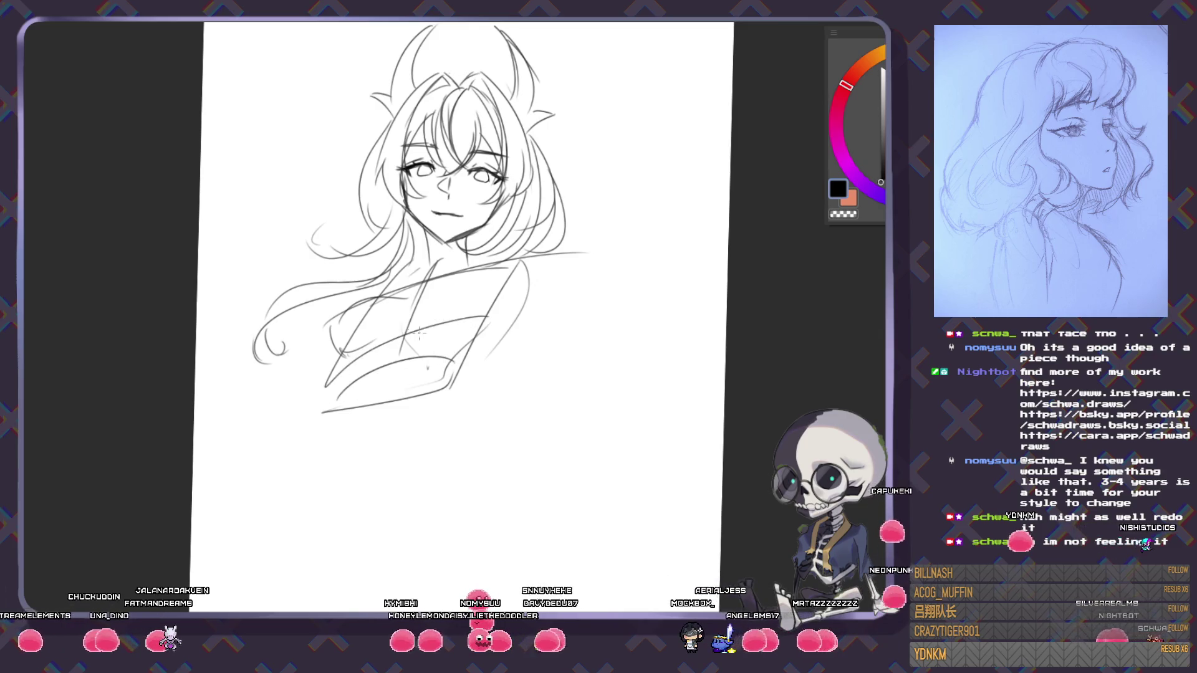
- Replace the rough chest lines with a clean underbust curve and a short chest line
{"action": "left_click_drag", "start_coordinate": [337, 399], "coordinate": [452, 360]}
{"action": "left_click_drag", "start_coordinate": [392, 316], "coordinate": [428, 332]}
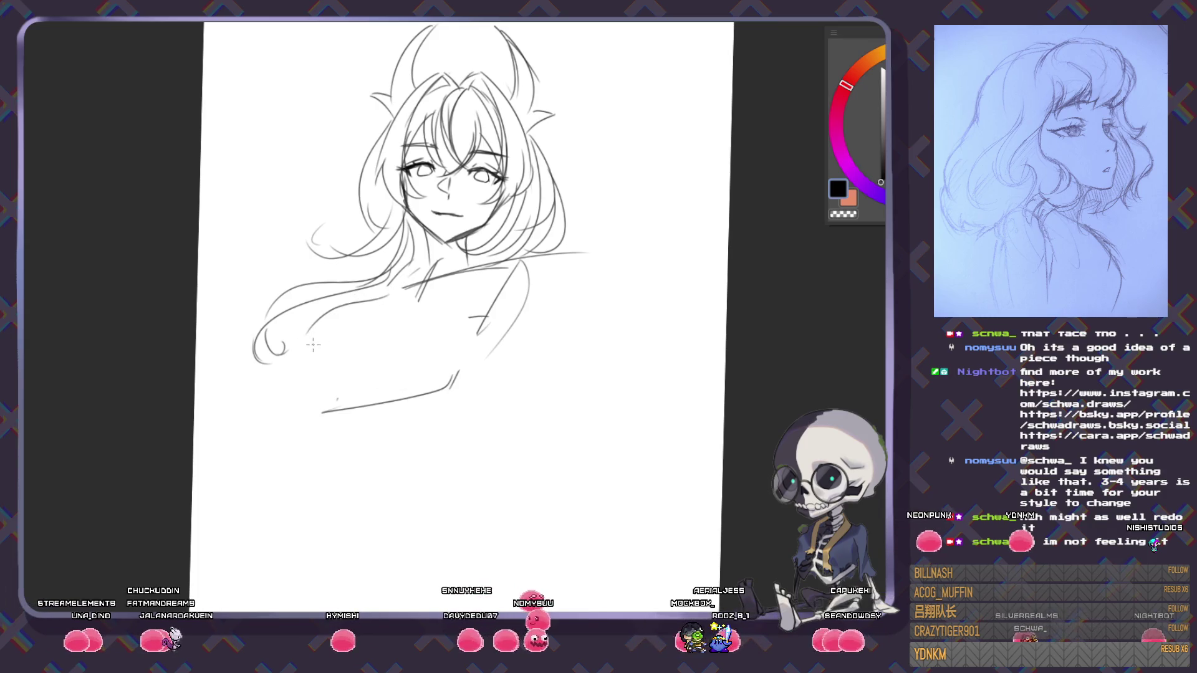
{"action": "left_click_drag", "start_coordinate": [334, 390], "coordinate": [449, 376]}
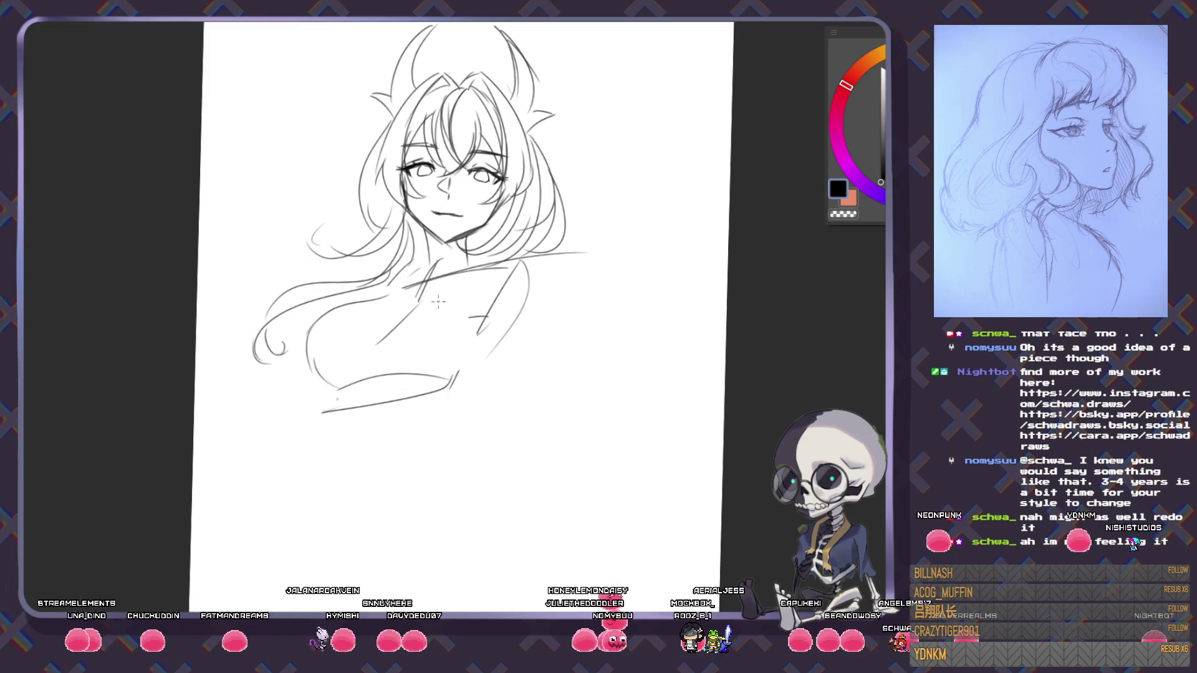
{"action": "mouse_move", "coordinate": [378, 343]}
{"action": "left_mouse_down"}
{"action": "mouse_move", "coordinate": [399, 321]}
{"action": "mouse_move", "coordinate": [497, 350]}
{"action": "left_mouse_up"}
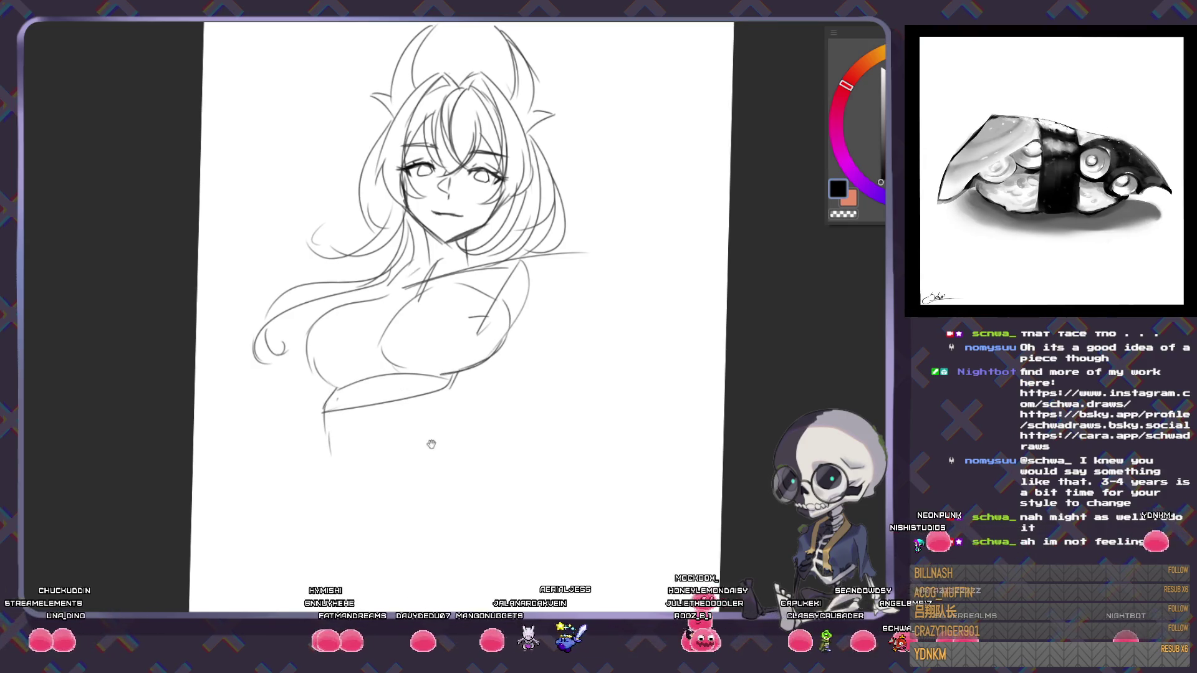
- Draw a torso line below the chest and outline the right arm down to the elbow
{"action": "scroll", "coordinate": [427, 441], "scroll_direction": "down", "scroll_amount": 3}
{"action": "left_click_drag", "start_coordinate": [323, 299], "coordinate": [314, 350]}
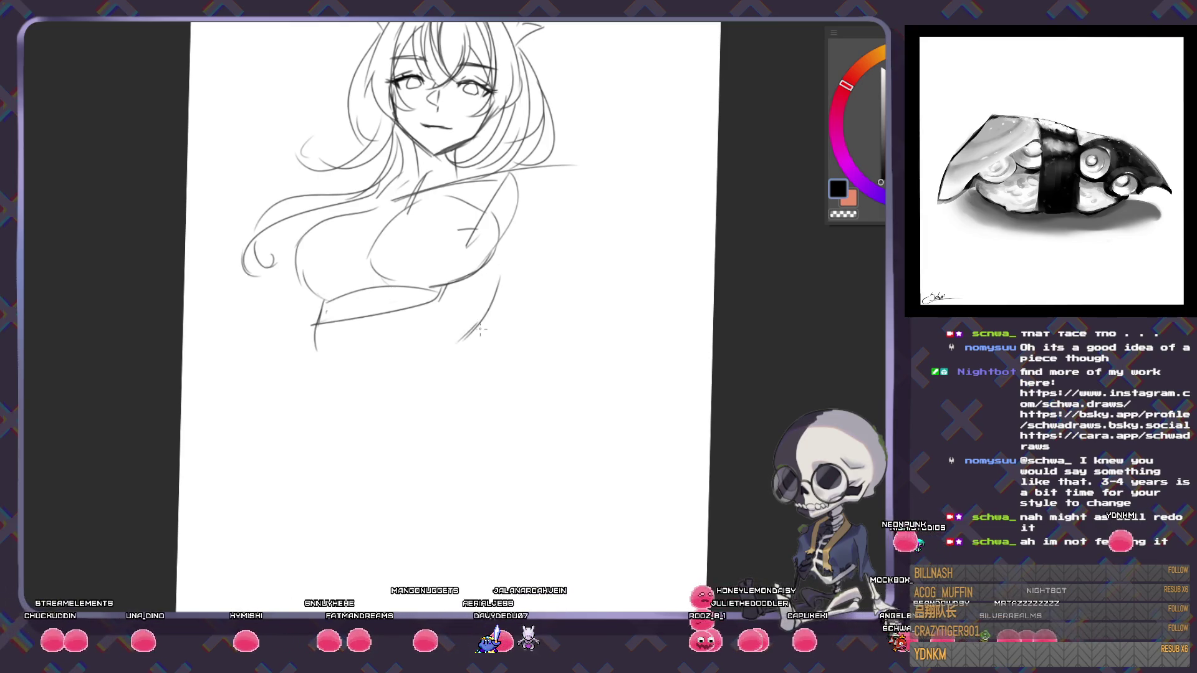
{"action": "left_click_drag", "start_coordinate": [460, 399], "coordinate": [457, 346]}
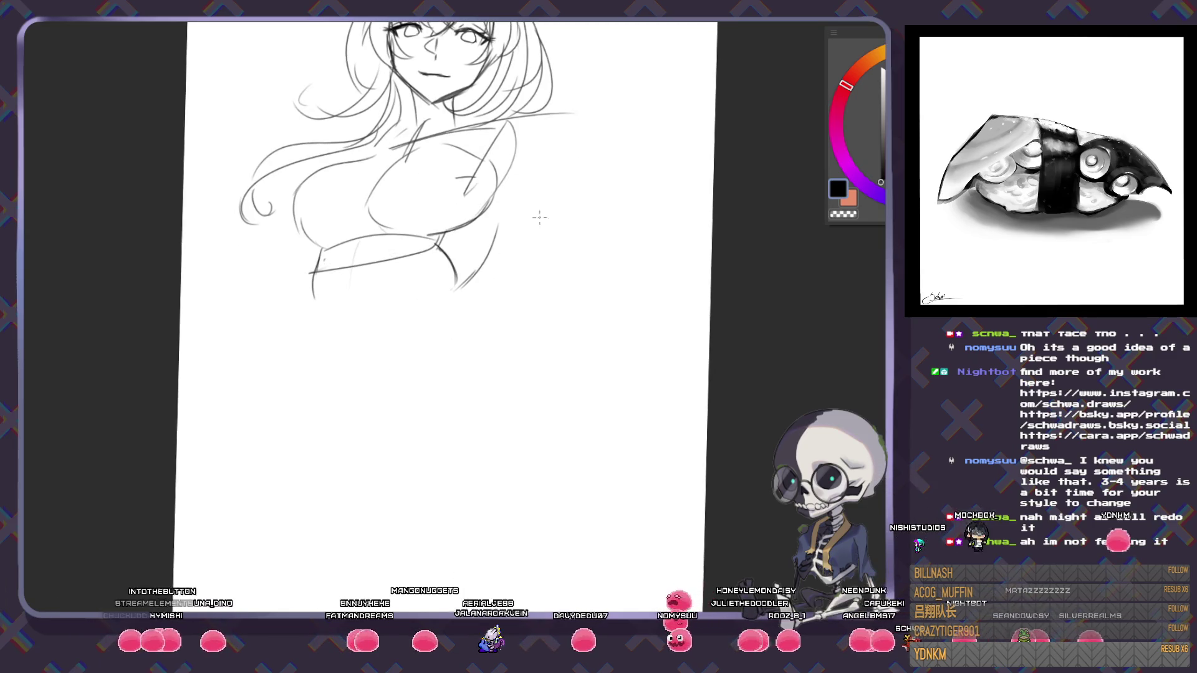
{"action": "left_click_drag", "start_coordinate": [510, 220], "coordinate": [451, 300]}
{"action": "left_click_drag", "start_coordinate": [493, 119], "coordinate": [530, 99]}
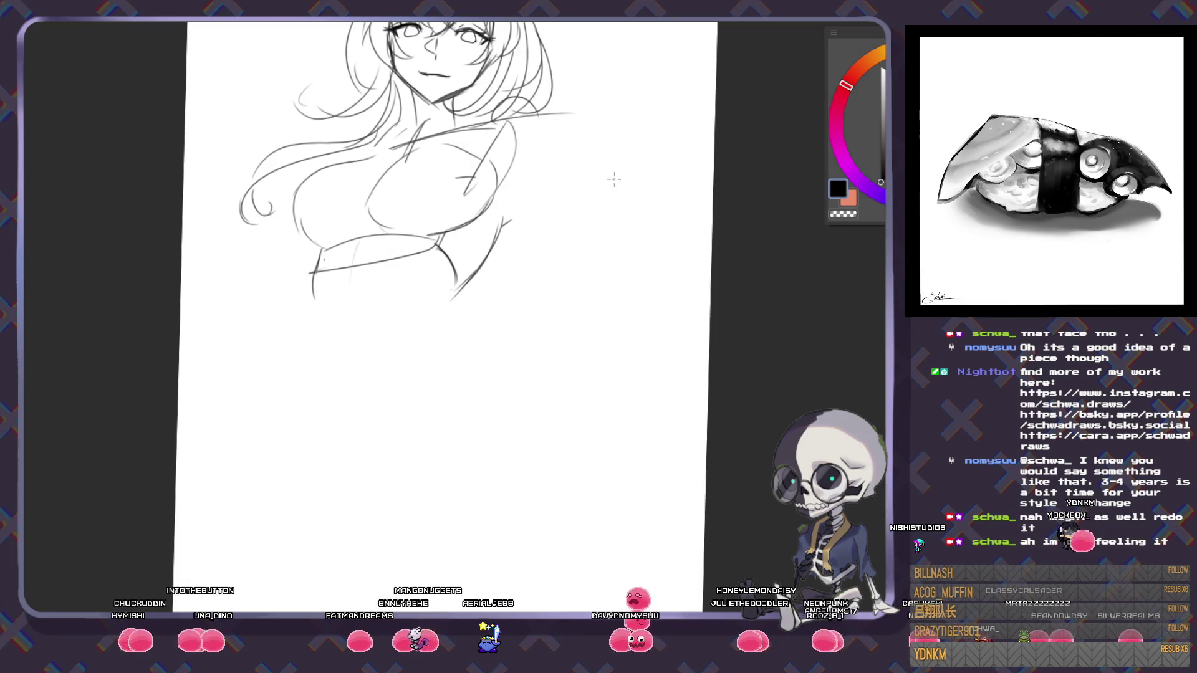
{"action": "left_click_drag", "start_coordinate": [647, 236], "coordinate": [601, 354]}
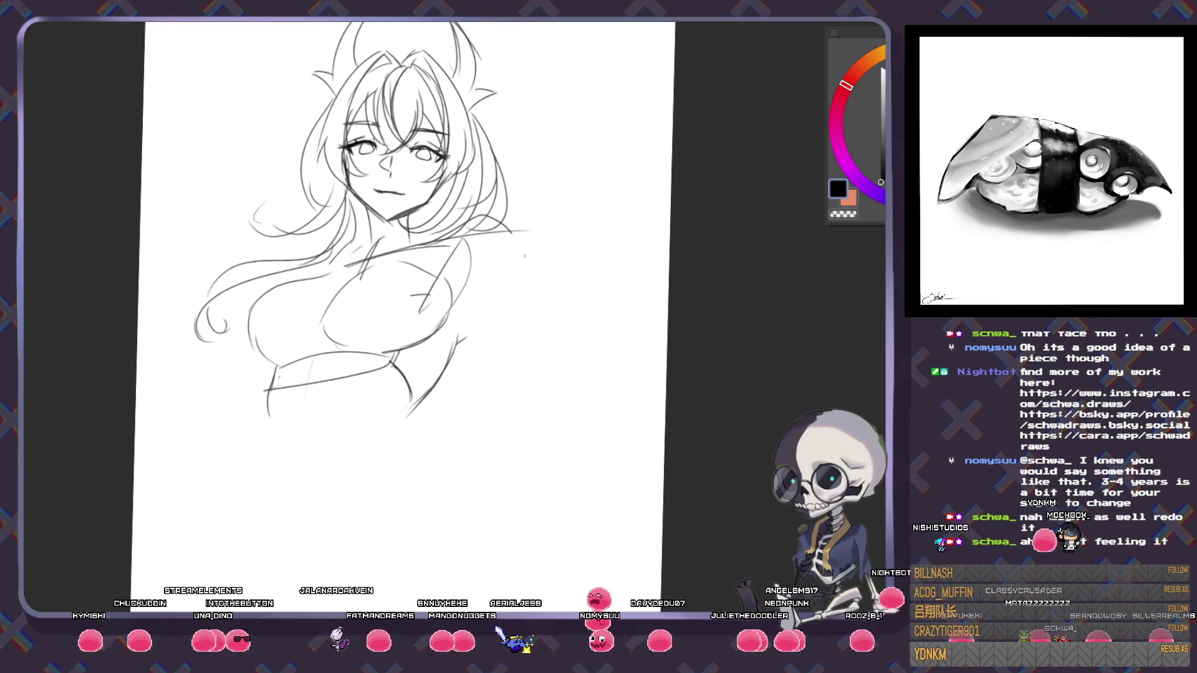
{"action": "left_click_drag", "start_coordinate": [468, 274], "coordinate": [501, 351]}
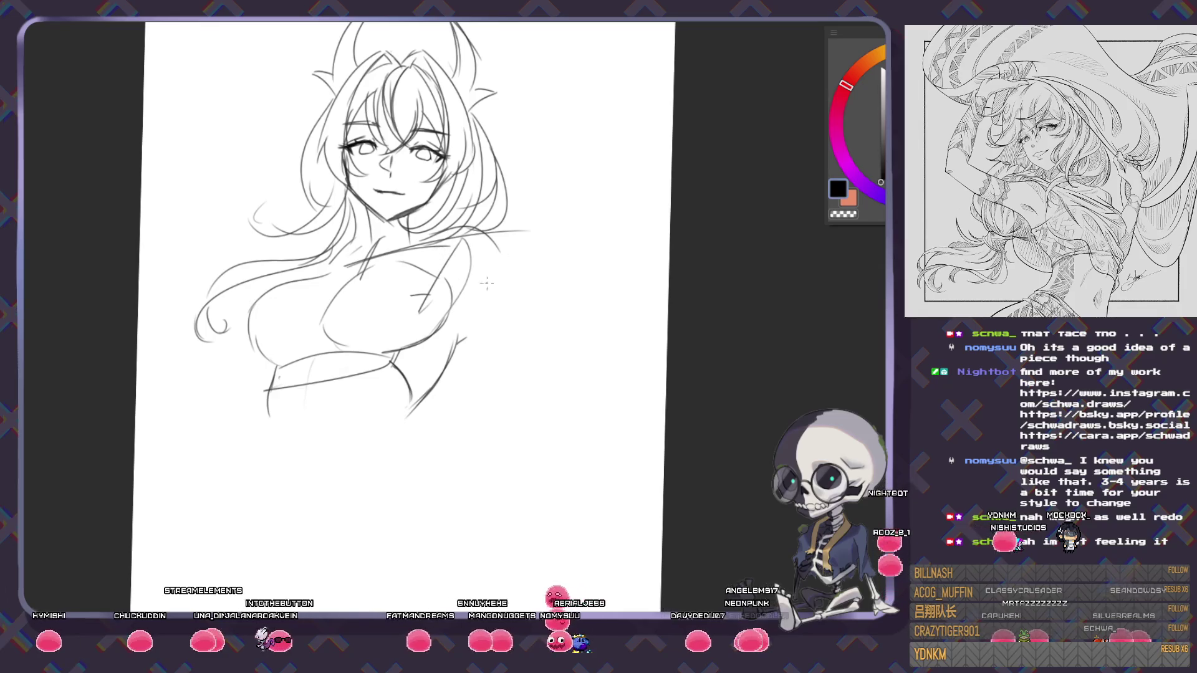
{"action": "left_click_drag", "start_coordinate": [502, 244], "coordinate": [549, 441]}
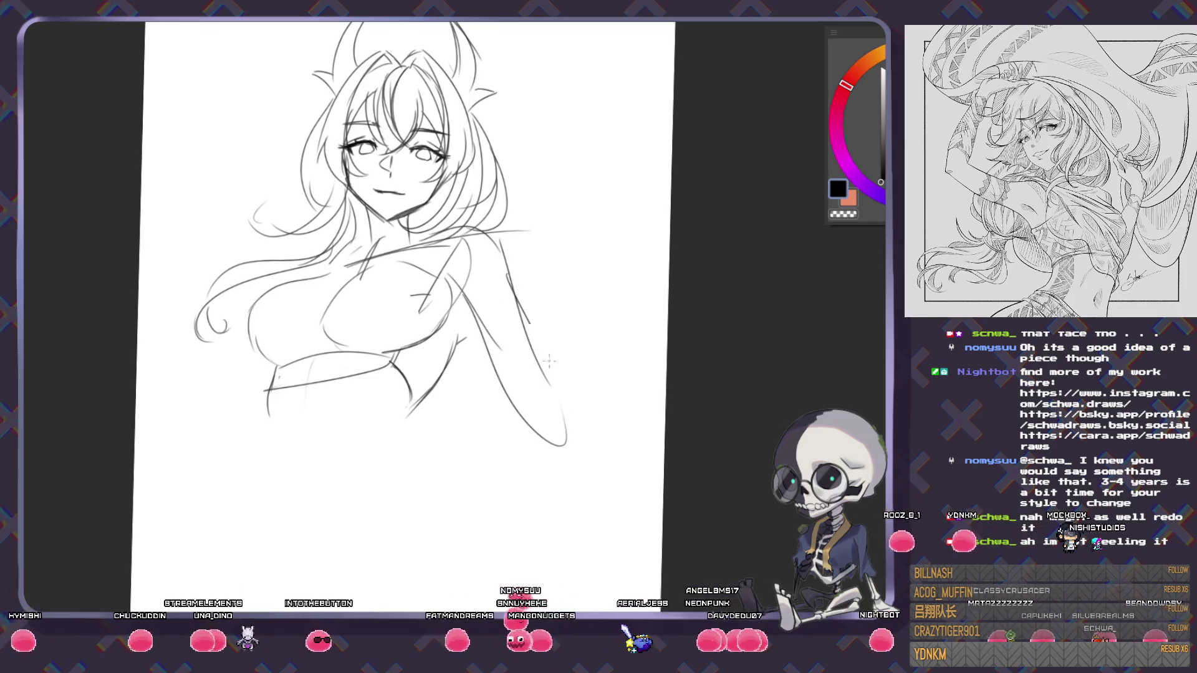
{"action": "mouse_move", "coordinate": [530, 324]}
{"action": "left_mouse_down"}
{"action": "mouse_move", "coordinate": [566, 443]}
{"action": "mouse_move", "coordinate": [567, 424]}
{"action": "left_mouse_up"}
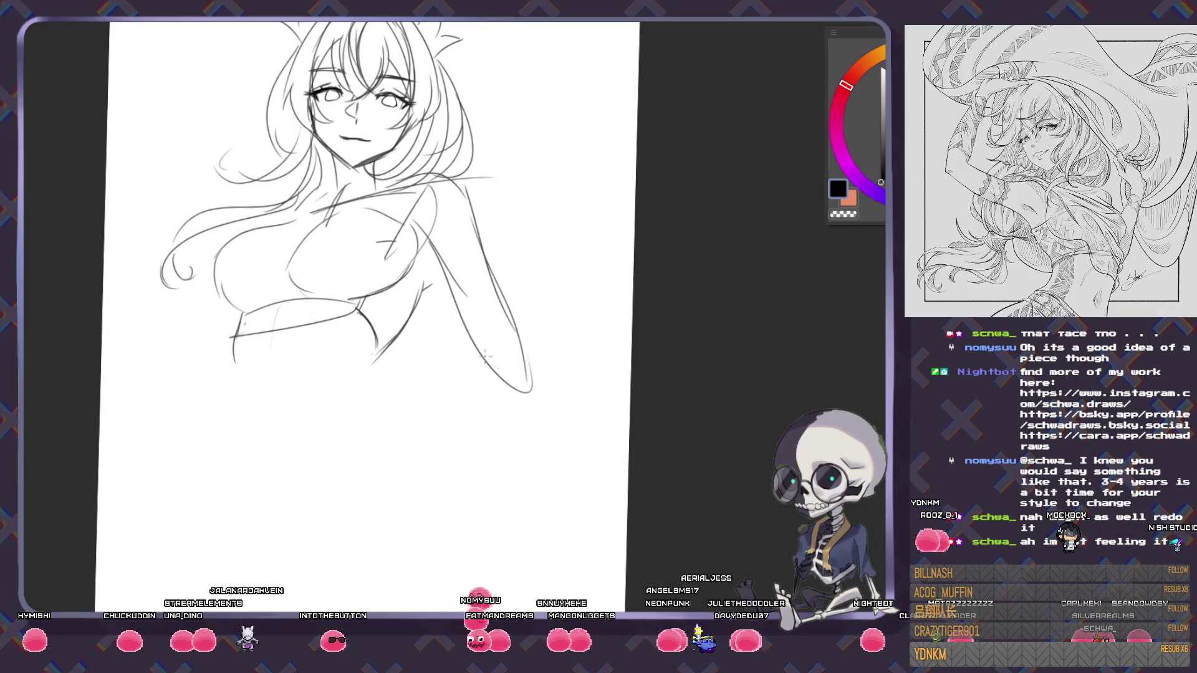
{"action": "left_click_drag", "start_coordinate": [485, 356], "coordinate": [521, 404]}
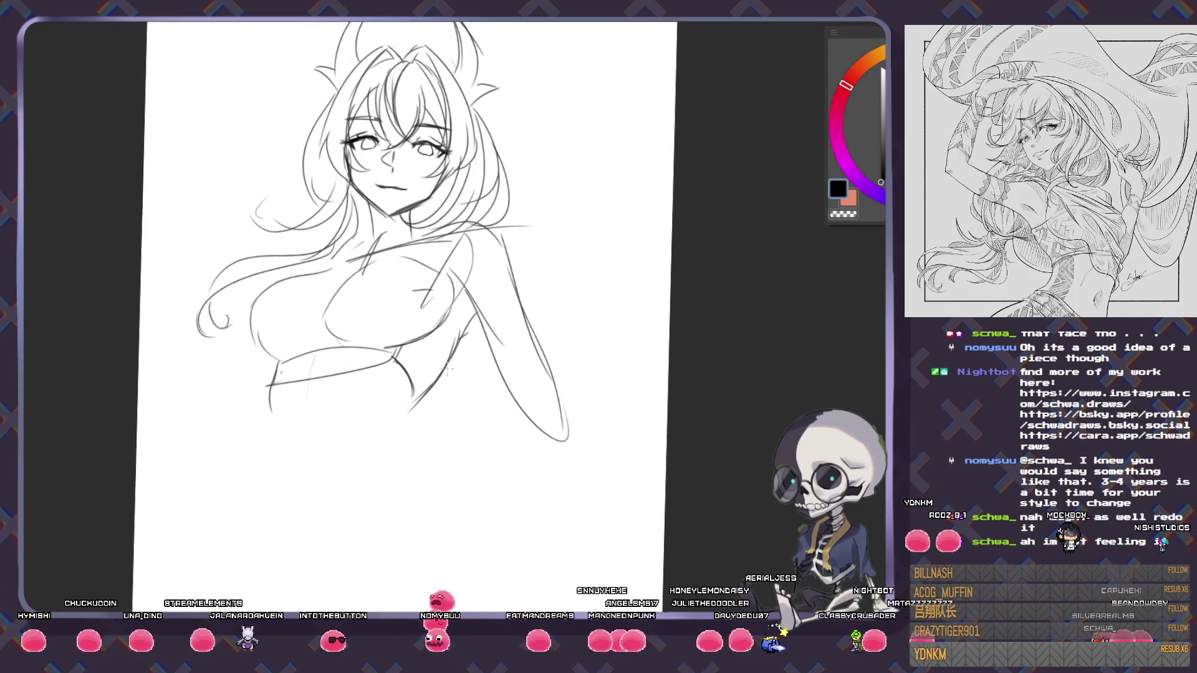
- Add a diagonal waist line, undoing its lower part
{"action": "left_click_drag", "start_coordinate": [407, 401], "coordinate": [376, 459]}
{"action": "left_click_drag", "start_coordinate": [429, 394], "coordinate": [463, 262]}
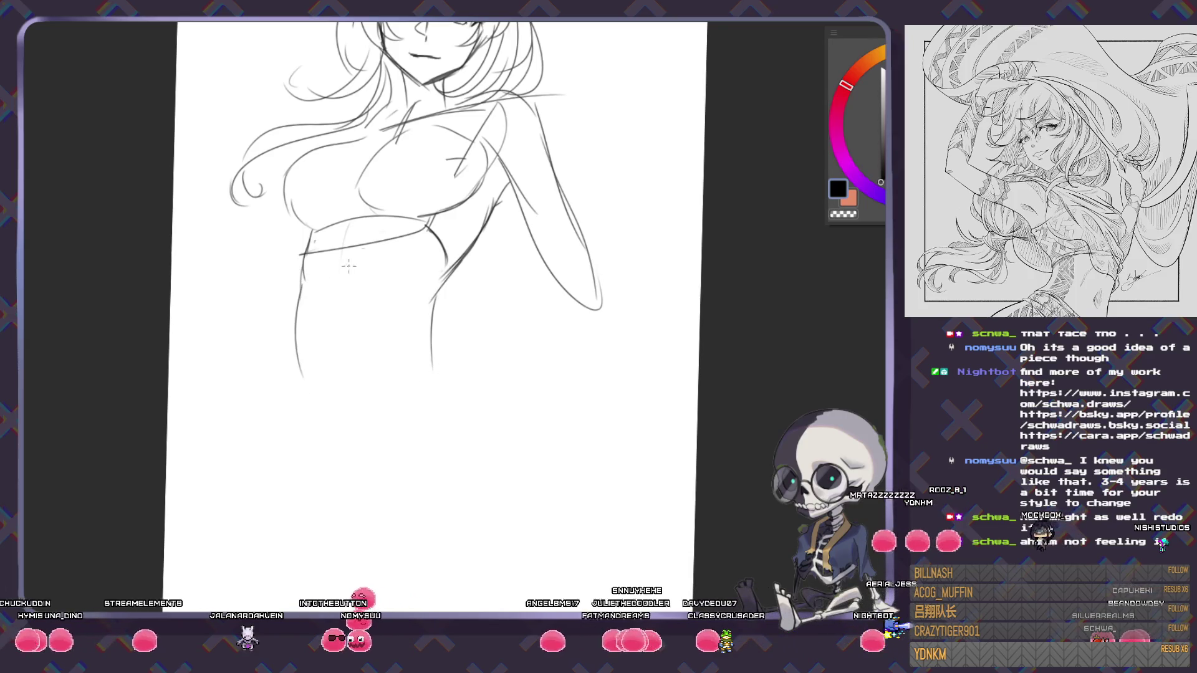
{"action": "key", "text": "ctrl+z"}
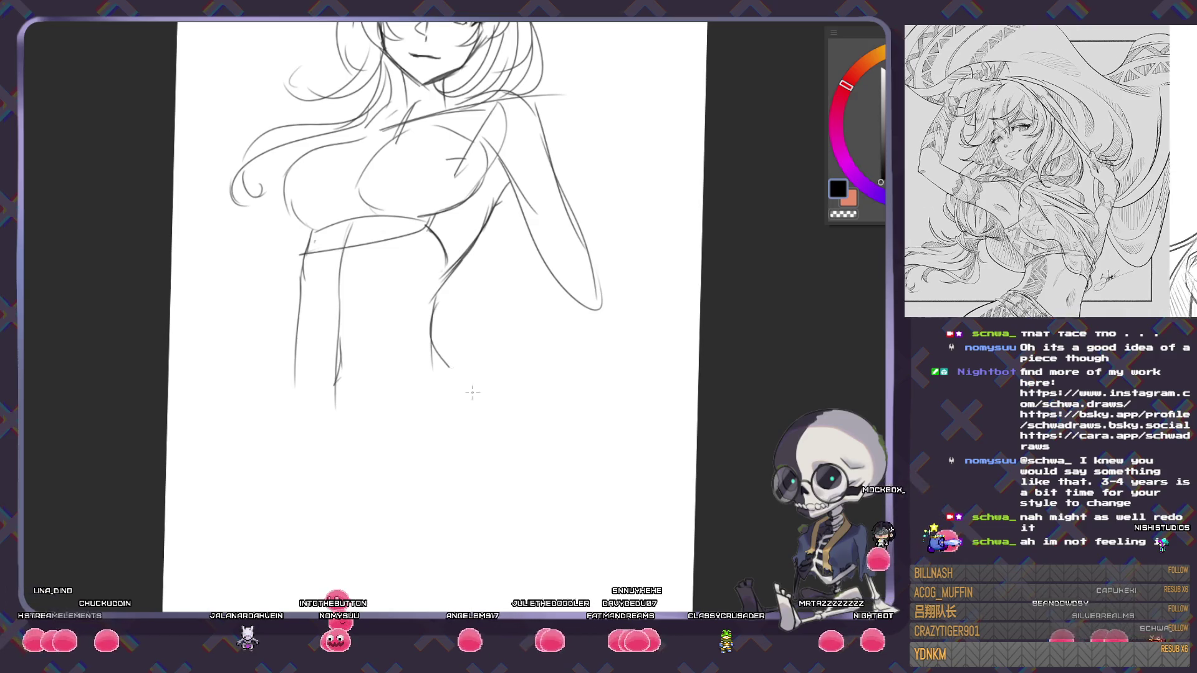
- Rough in the left and right hip curves below the torso
{"action": "left_click_drag", "start_coordinate": [430, 343], "coordinate": [500, 421]}
{"action": "left_click_drag", "start_coordinate": [414, 432], "coordinate": [430, 305]}
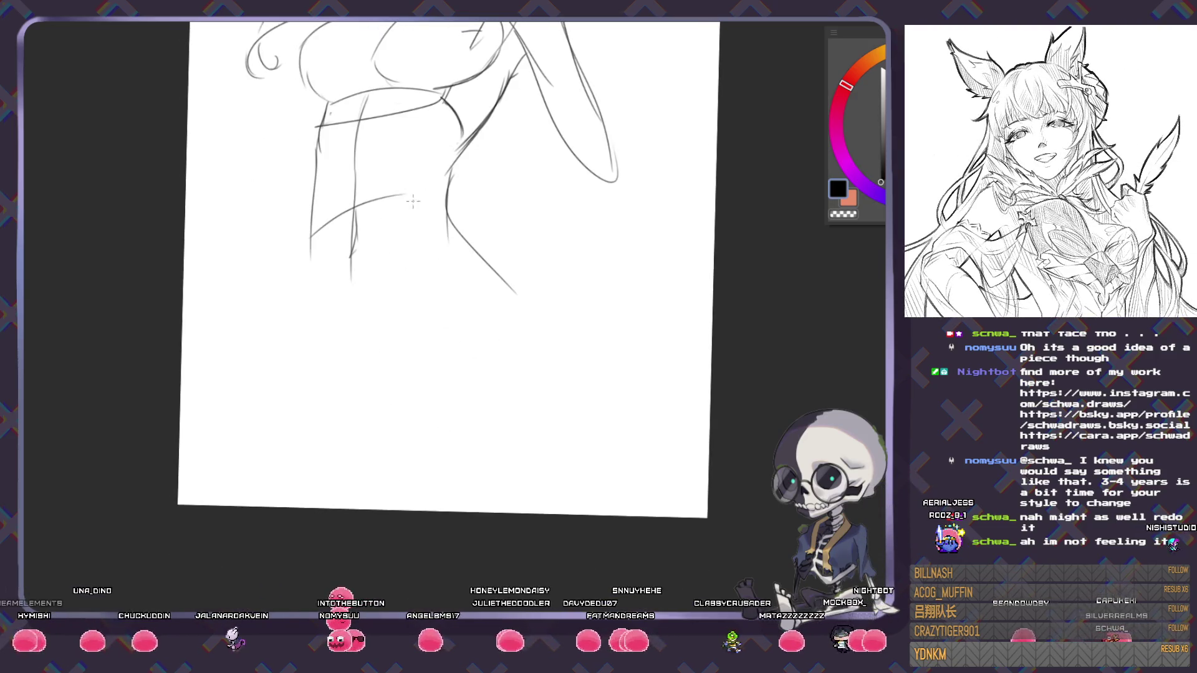
{"action": "left_click_drag", "start_coordinate": [360, 253], "coordinate": [382, 246]}
{"action": "left_click_drag", "start_coordinate": [374, 201], "coordinate": [230, 356]}
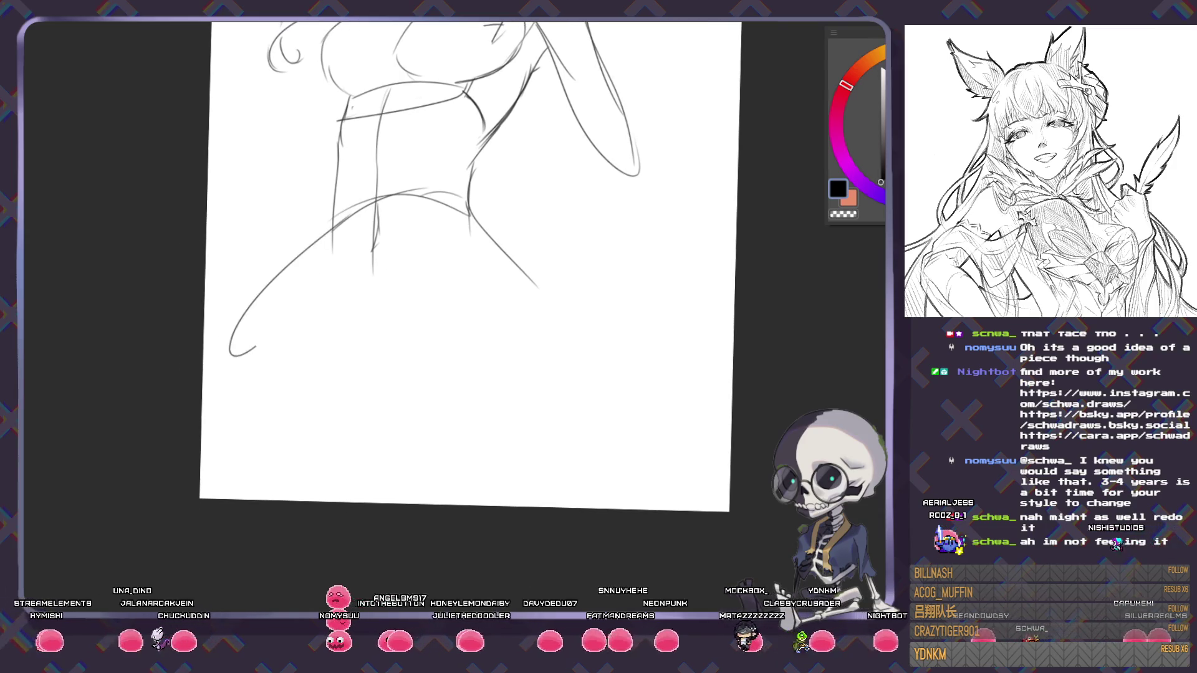
{"action": "left_click_drag", "start_coordinate": [468, 206], "coordinate": [695, 283]}
- Draw a long flowing S-shaped leg curve from the hip, extending the right hip downward
{"action": "left_click_drag", "start_coordinate": [231, 352], "coordinate": [636, 412]}
{"action": "key", "text": "ctrl+z"}
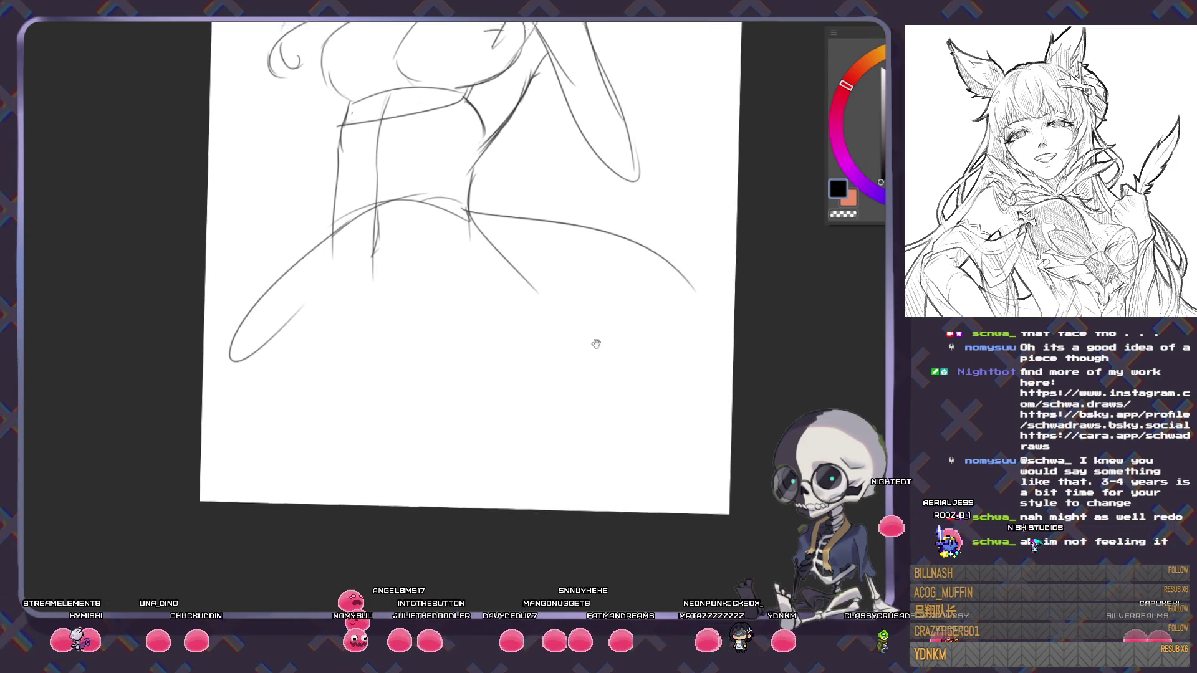
{"action": "left_click_drag", "start_coordinate": [592, 339], "coordinate": [597, 380]}
{"action": "left_click_drag", "start_coordinate": [285, 352], "coordinate": [713, 458]}
{"action": "left_click_drag", "start_coordinate": [670, 298], "coordinate": [710, 399]}
{"action": "scroll", "coordinate": [617, 467], "scroll_direction": "down", "scroll_amount": 5}
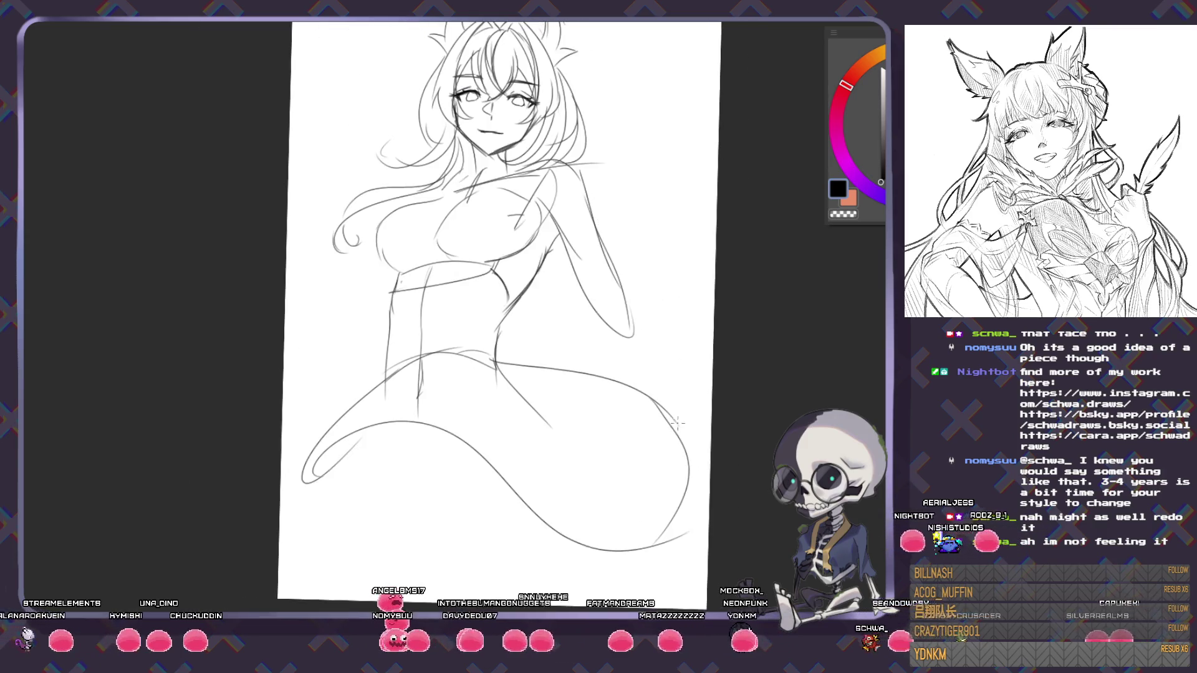
{"action": "scroll", "coordinate": [644, 466], "scroll_direction": "up", "scroll_amount": 3}
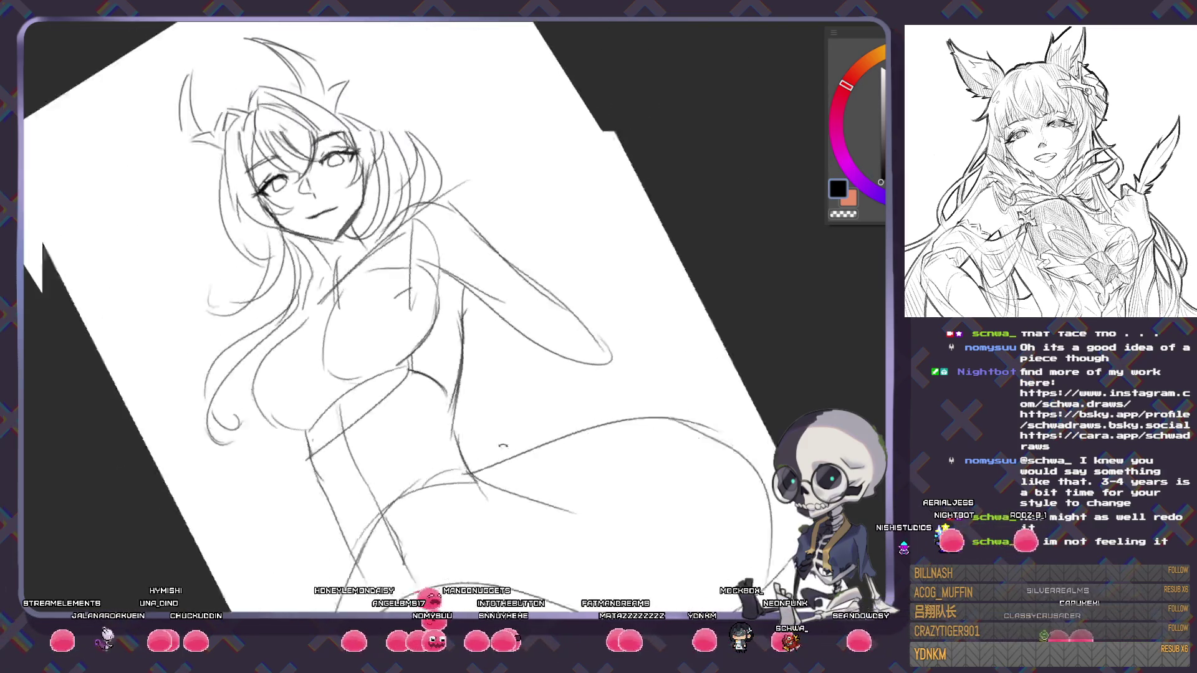
- Tilt the canvas to check the upper body, then mark an X right of the face
{"action": "left_click_drag", "start_coordinate": [644, 466], "coordinate": [561, 374]}
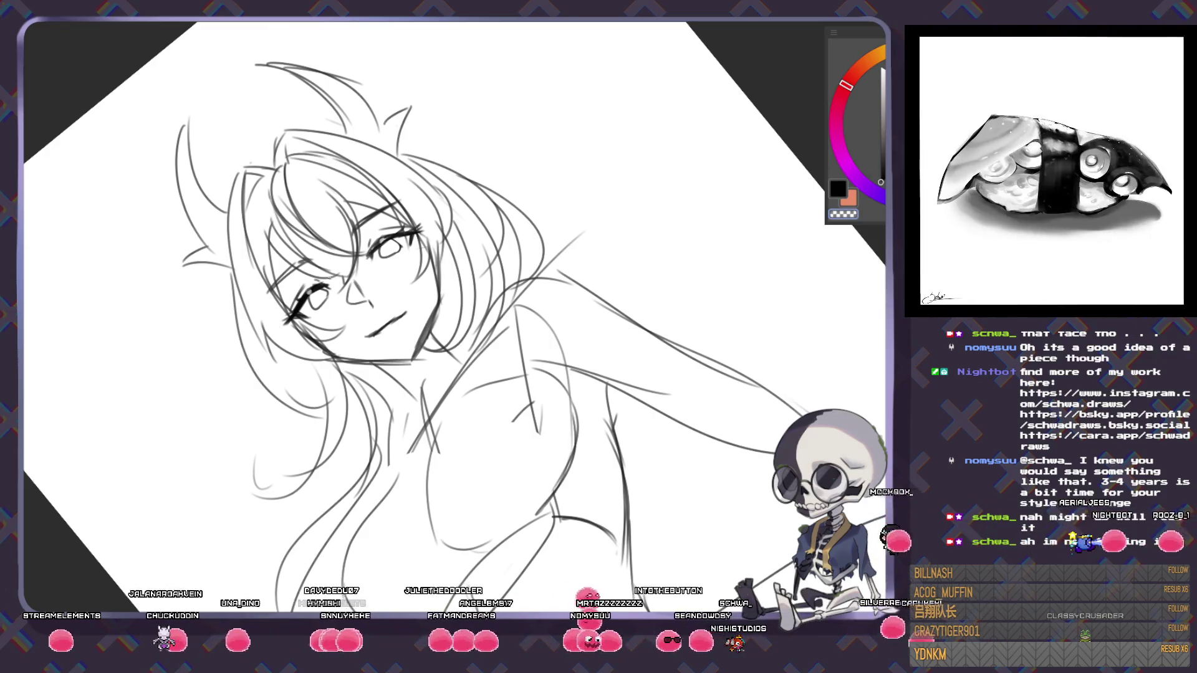
{"action": "left_click_drag", "start_coordinate": [776, 346], "coordinate": [634, 448]}
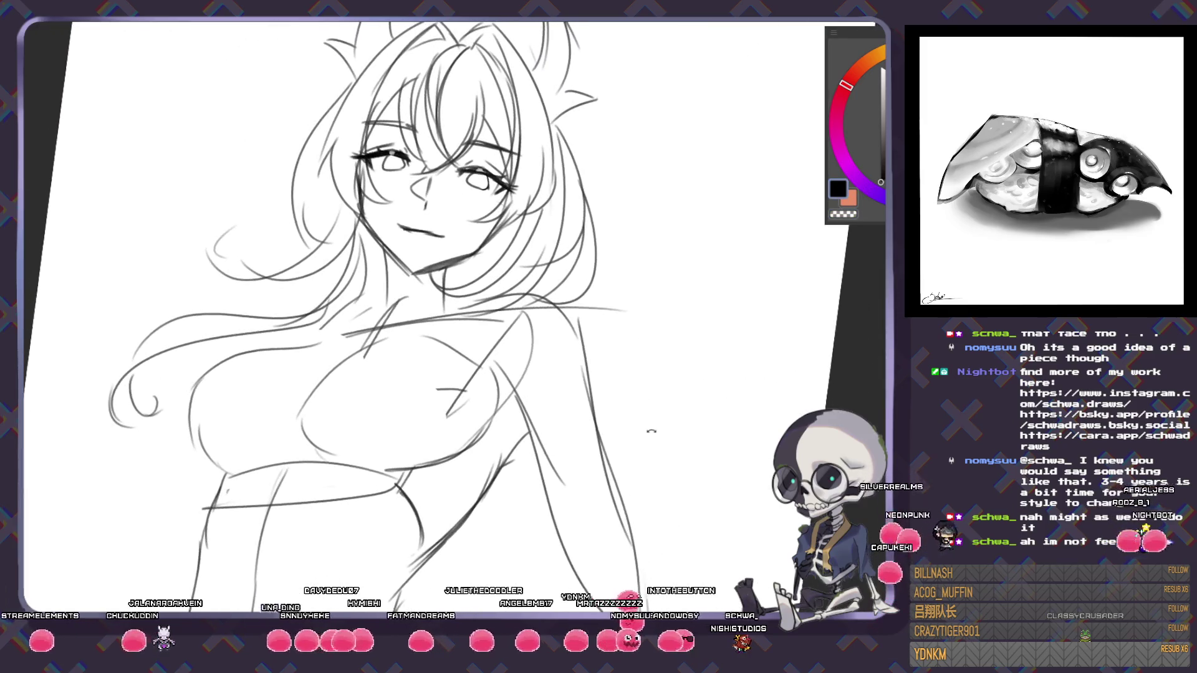
{"action": "scroll", "coordinate": [649, 433], "scroll_direction": "down", "scroll_amount": 3}
{"action": "scroll", "coordinate": [696, 426], "scroll_direction": "up", "scroll_amount": 3}
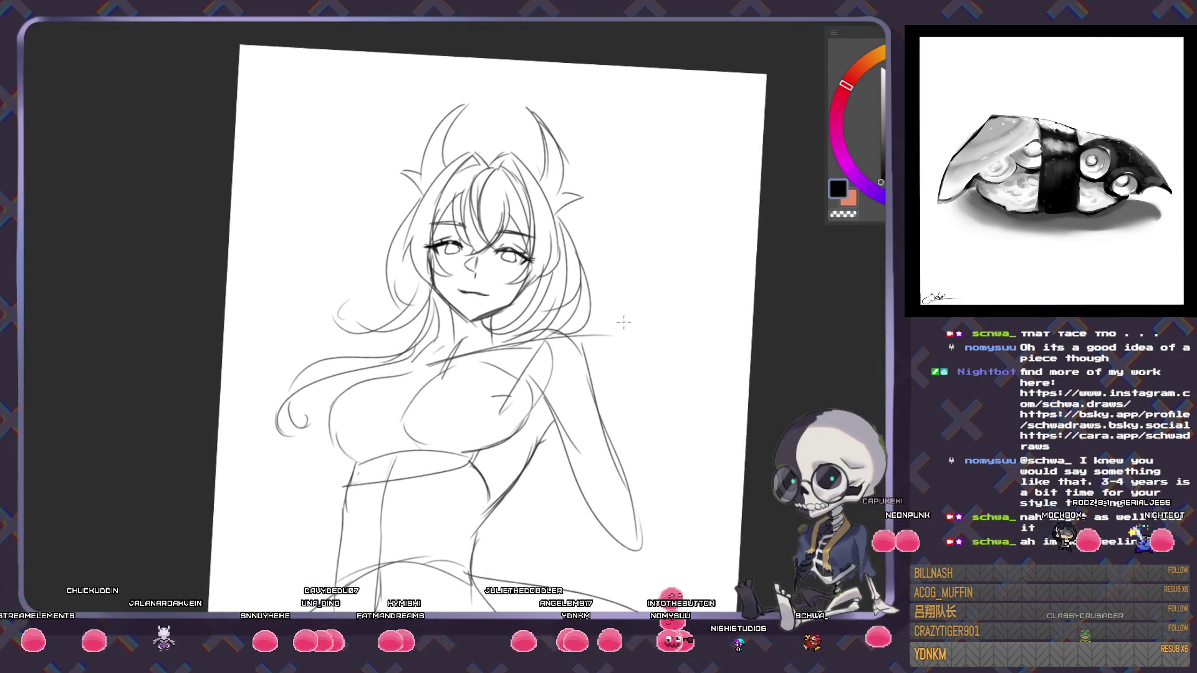
{"action": "mouse_move", "coordinate": [614, 277]}
{"action": "left_mouse_down"}
{"action": "mouse_move", "coordinate": [664, 237]}
{"action": "mouse_move", "coordinate": [646, 277]}
{"action": "left_mouse_up"}
{"action": "scroll", "coordinate": [636, 262], "scroll_direction": "down", "scroll_amount": 2}
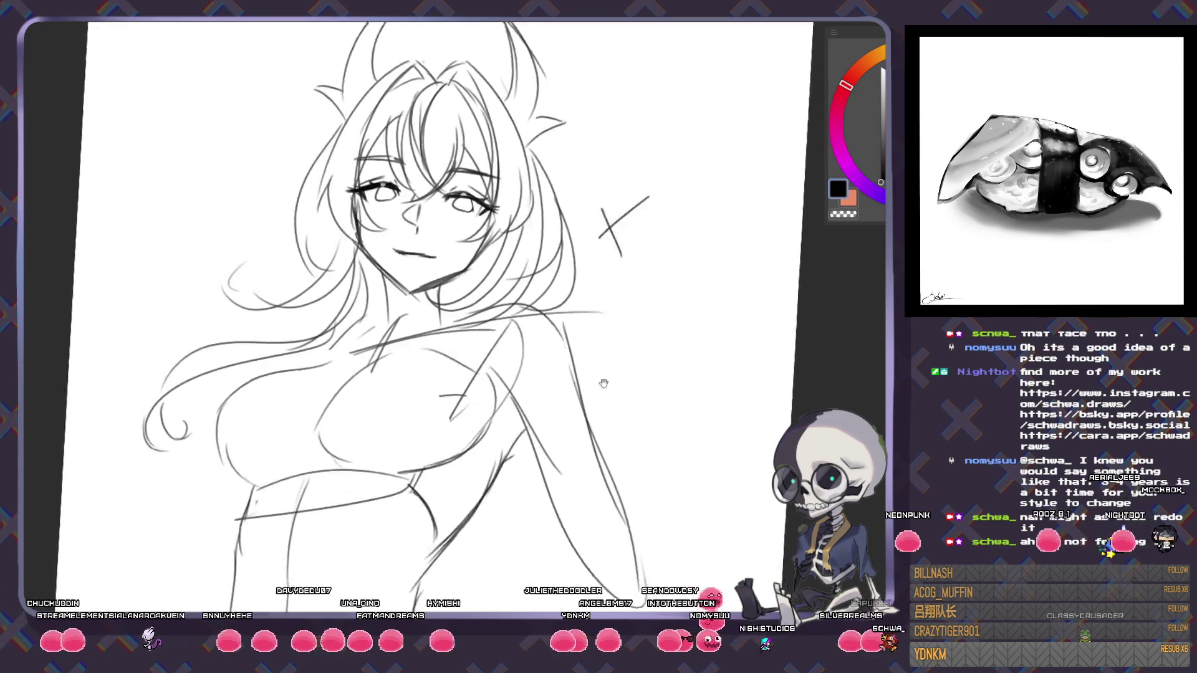
{"action": "left_click_drag", "start_coordinate": [436, 498], "coordinate": [416, 306]}
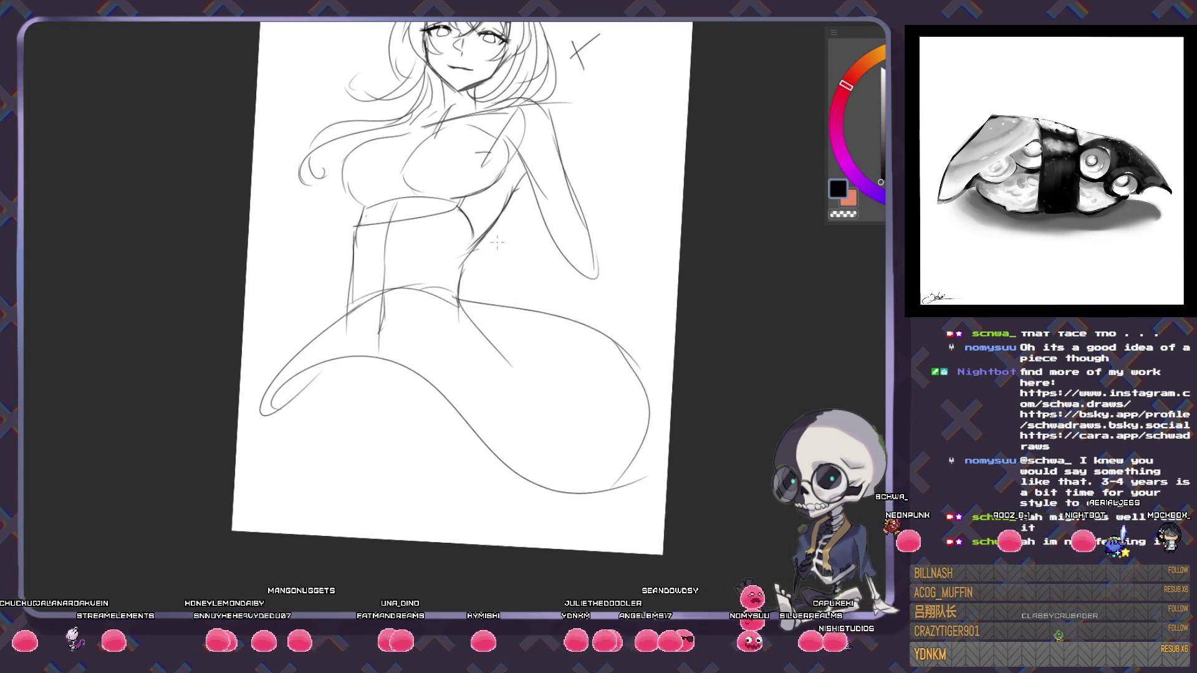
- Sketch the outstretched arm's long strokes reaching toward the page's right edge
{"action": "left_click_drag", "start_coordinate": [534, 208], "coordinate": [517, 313]}
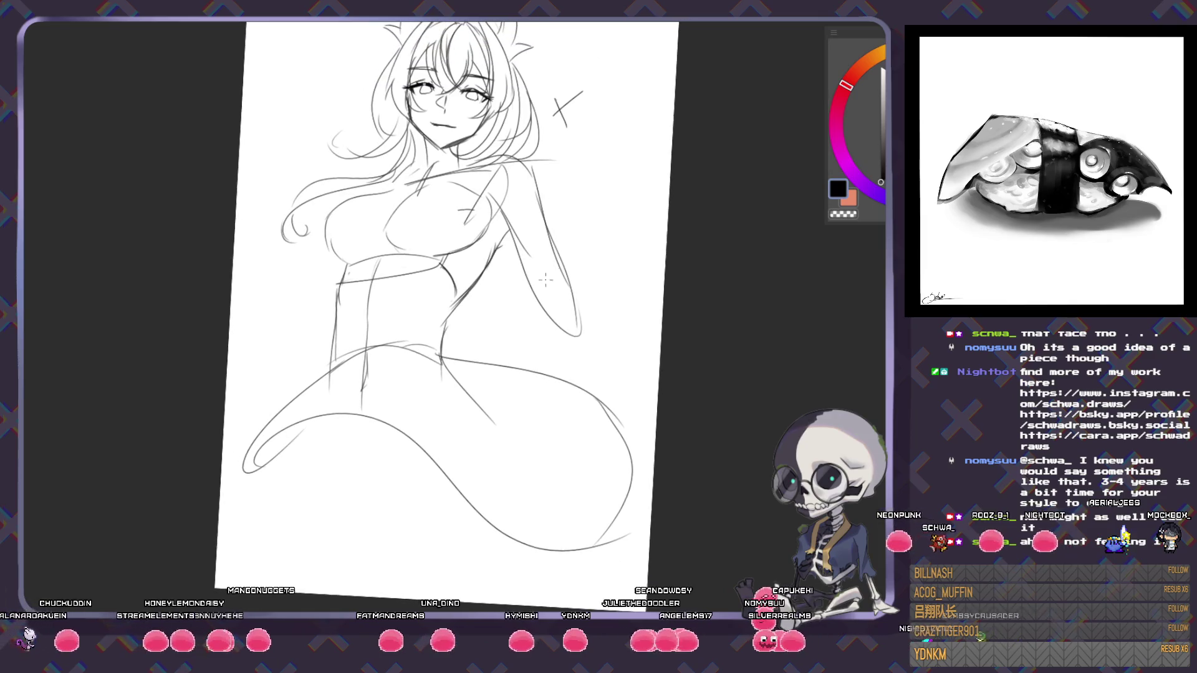
{"action": "left_click_drag", "start_coordinate": [663, 234], "coordinate": [496, 313]}
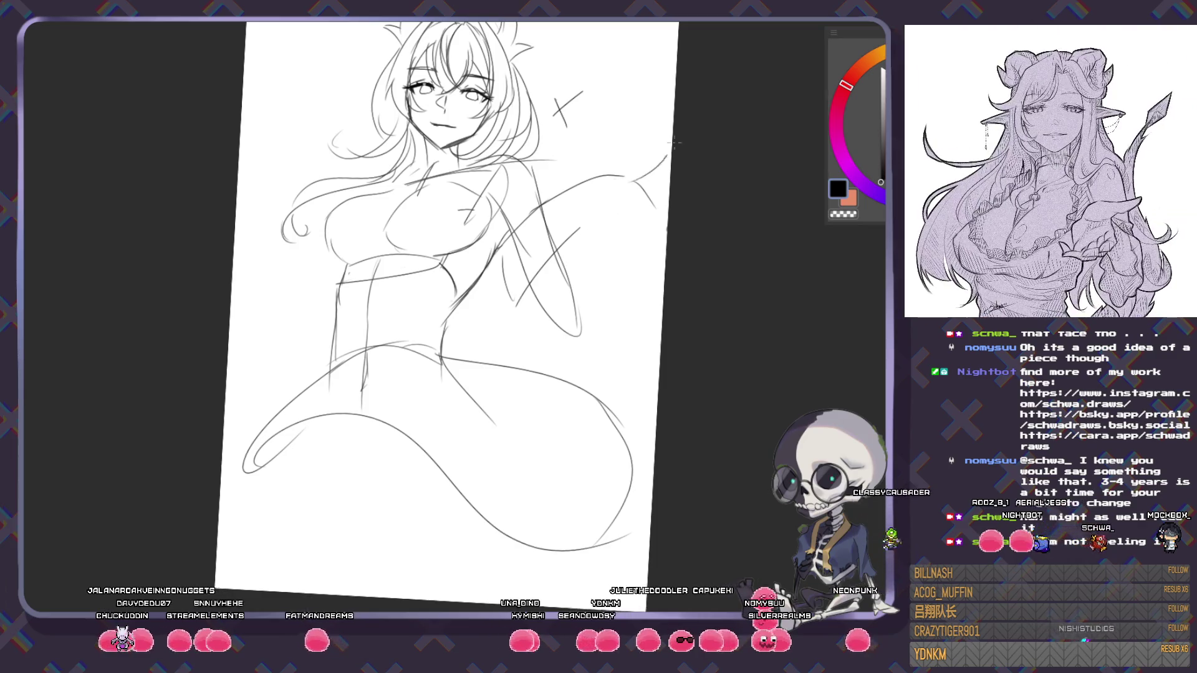
{"action": "left_click_drag", "start_coordinate": [670, 198], "coordinate": [510, 312]}
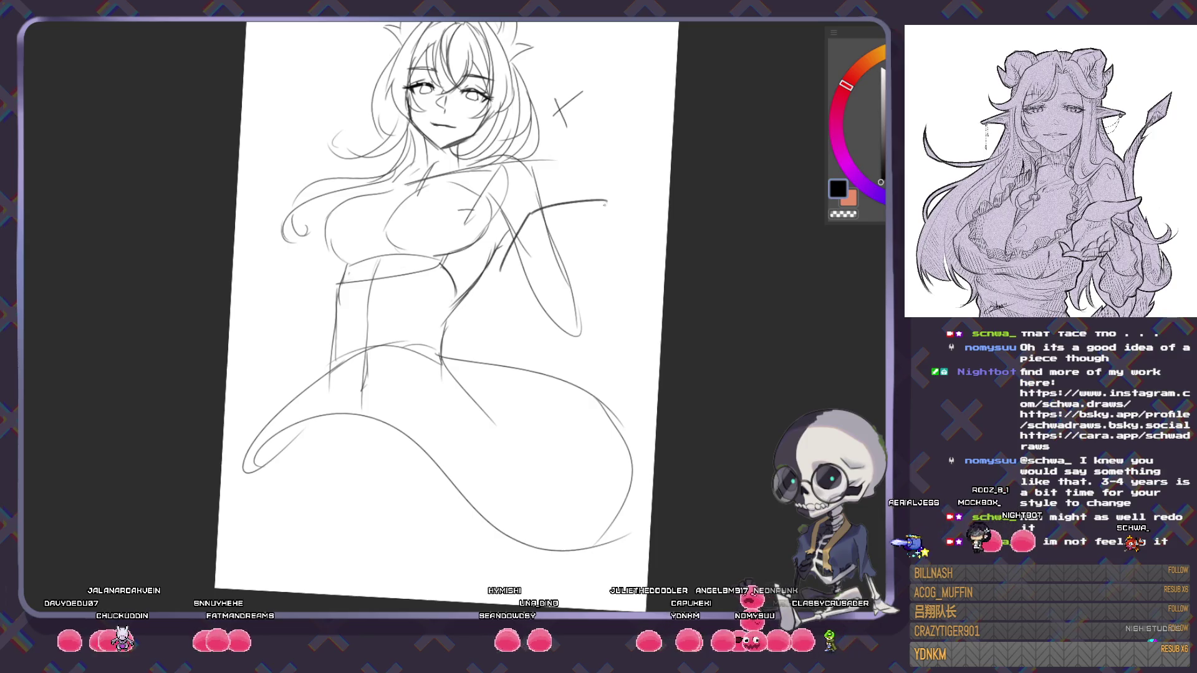
{"action": "mouse_move", "coordinate": [611, 200]}
{"action": "left_mouse_down"}
{"action": "mouse_move", "coordinate": [635, 221]}
{"action": "mouse_move", "coordinate": [542, 302]}
{"action": "left_mouse_up"}
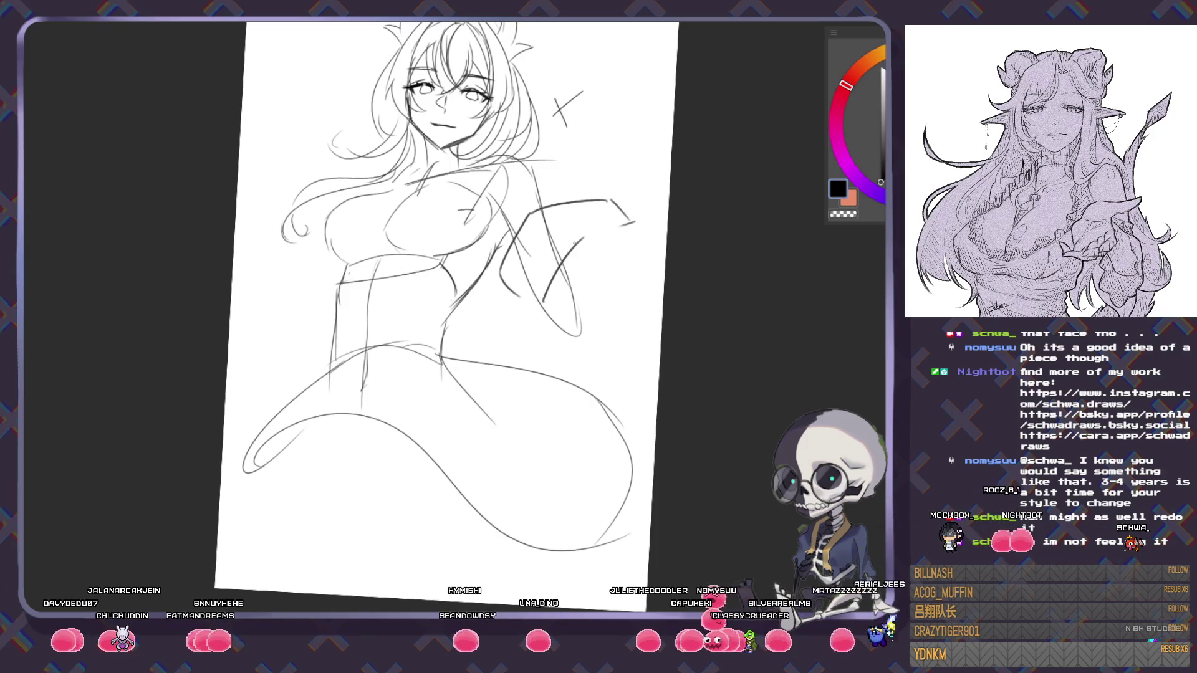
{"action": "mouse_move", "coordinate": [668, 199]}
{"action": "left_mouse_down"}
{"action": "mouse_move", "coordinate": [616, 229]}
{"action": "mouse_move", "coordinate": [664, 269]}
{"action": "left_mouse_up"}
- Rough in the hand shape and extra curved strokes down the right side
{"action": "left_click_drag", "start_coordinate": [595, 240], "coordinate": [664, 284]}
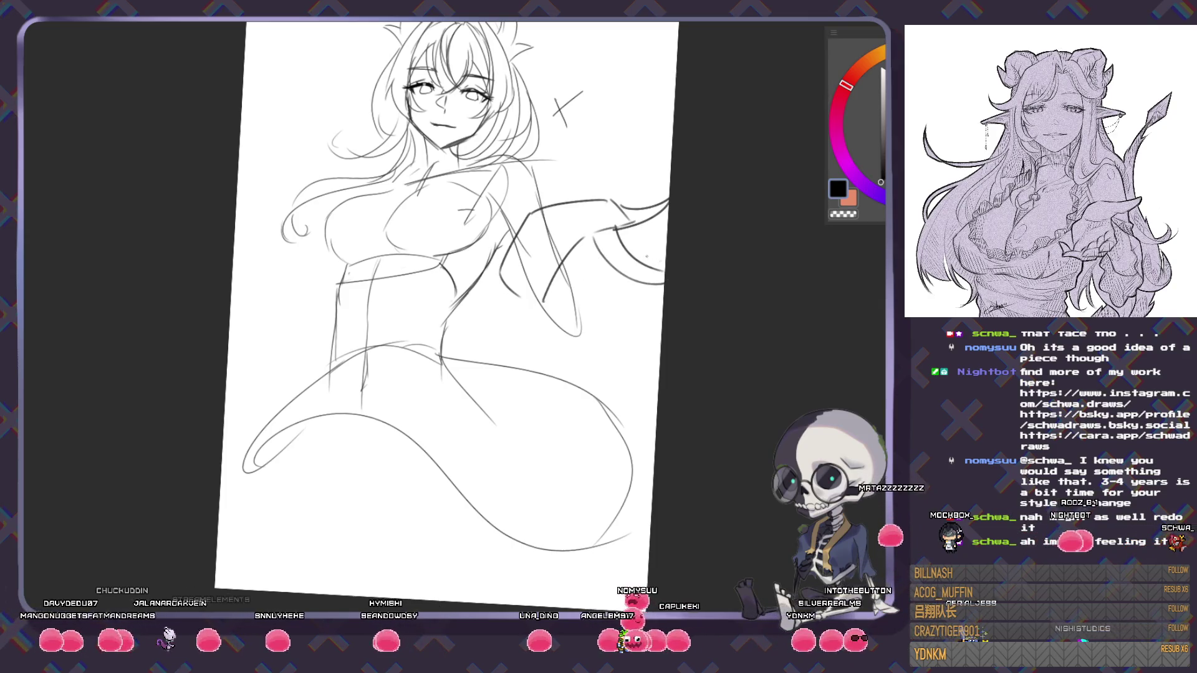
{"action": "left_click_drag", "start_coordinate": [579, 238], "coordinate": [664, 268]}
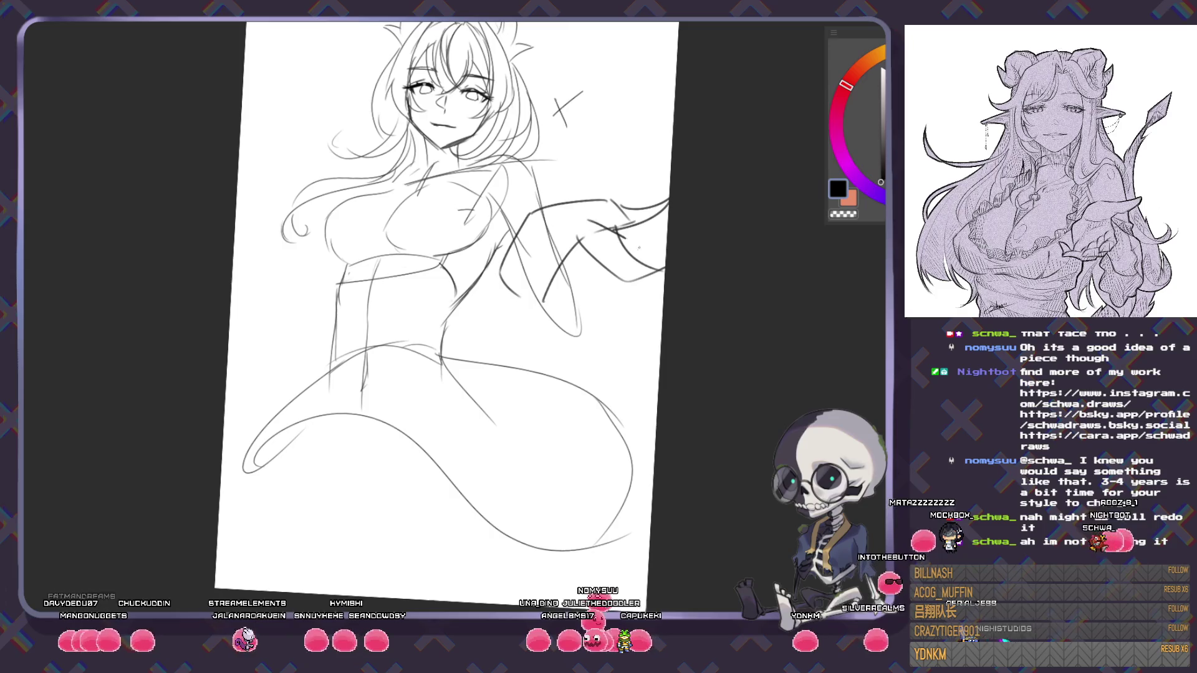
{"action": "left_click_drag", "start_coordinate": [617, 229], "coordinate": [623, 318]}
{"action": "left_click_drag", "start_coordinate": [527, 293], "coordinate": [586, 342]}
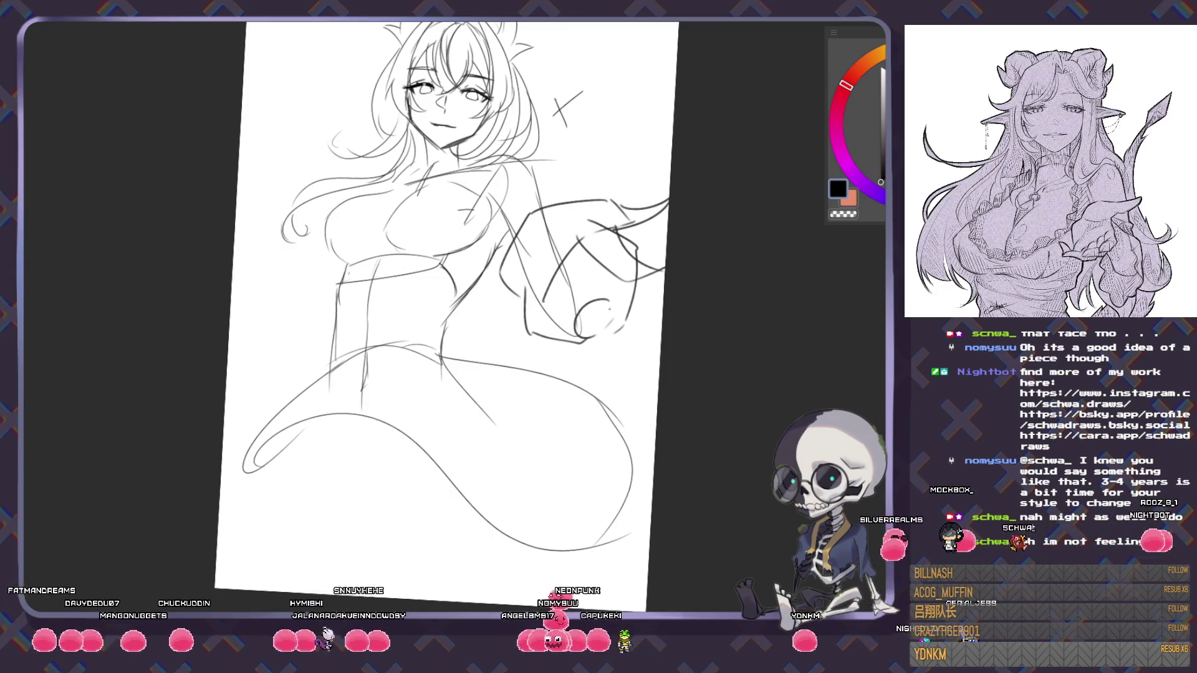
{"action": "left_click_drag", "start_coordinate": [616, 302], "coordinate": [660, 365]}
{"action": "left_click_drag", "start_coordinate": [586, 340], "coordinate": [639, 404]}
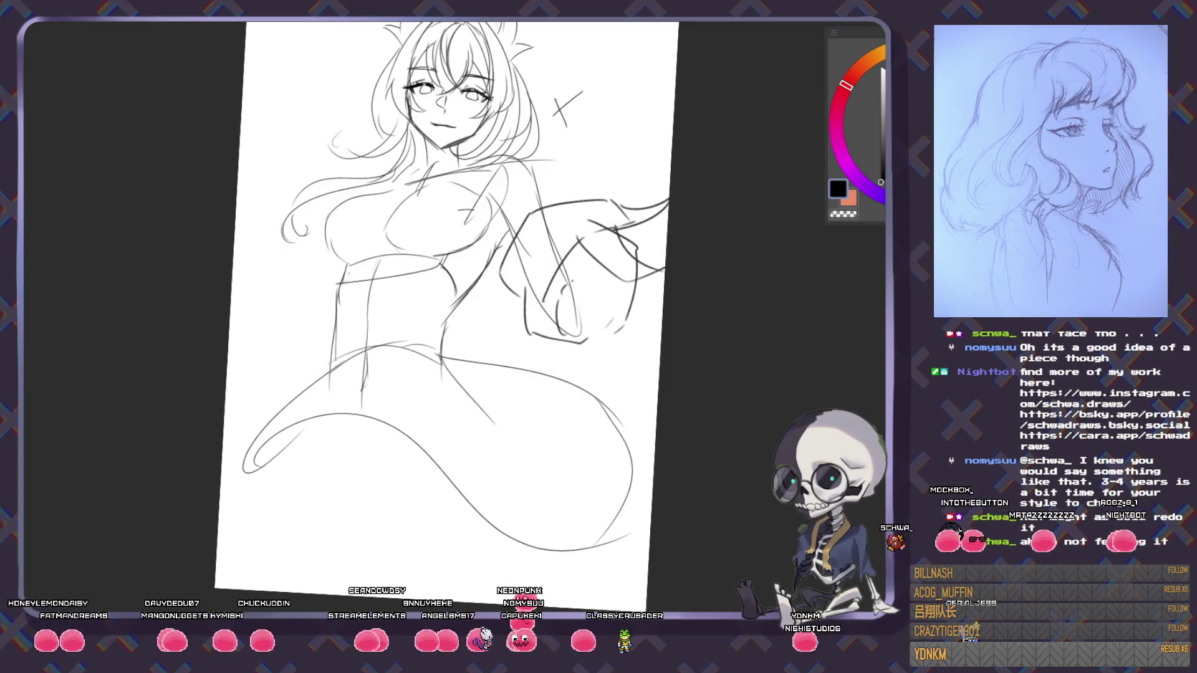
{"action": "left_click_drag", "start_coordinate": [604, 406], "coordinate": [726, 422]}
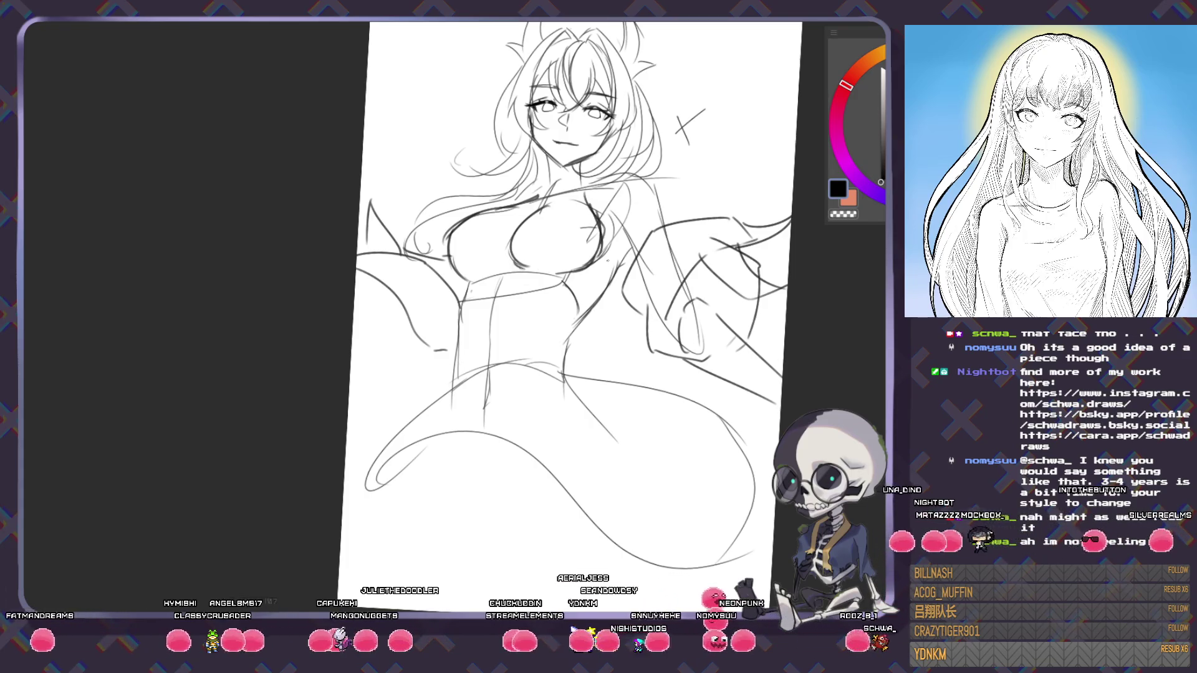
- Erase the rough chest lines and reposition the sketch in view
{"action": "left_click_drag", "start_coordinate": [584, 187], "coordinate": [570, 251]}
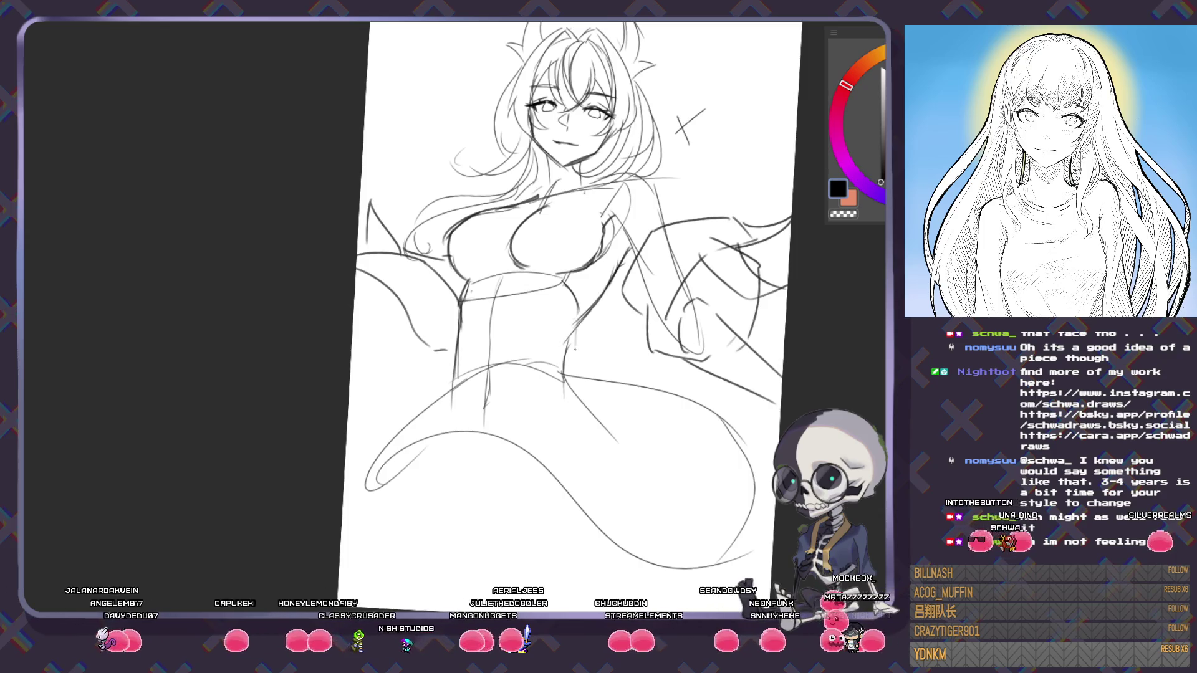
{"action": "left_click_drag", "start_coordinate": [629, 445], "coordinate": [636, 466]}
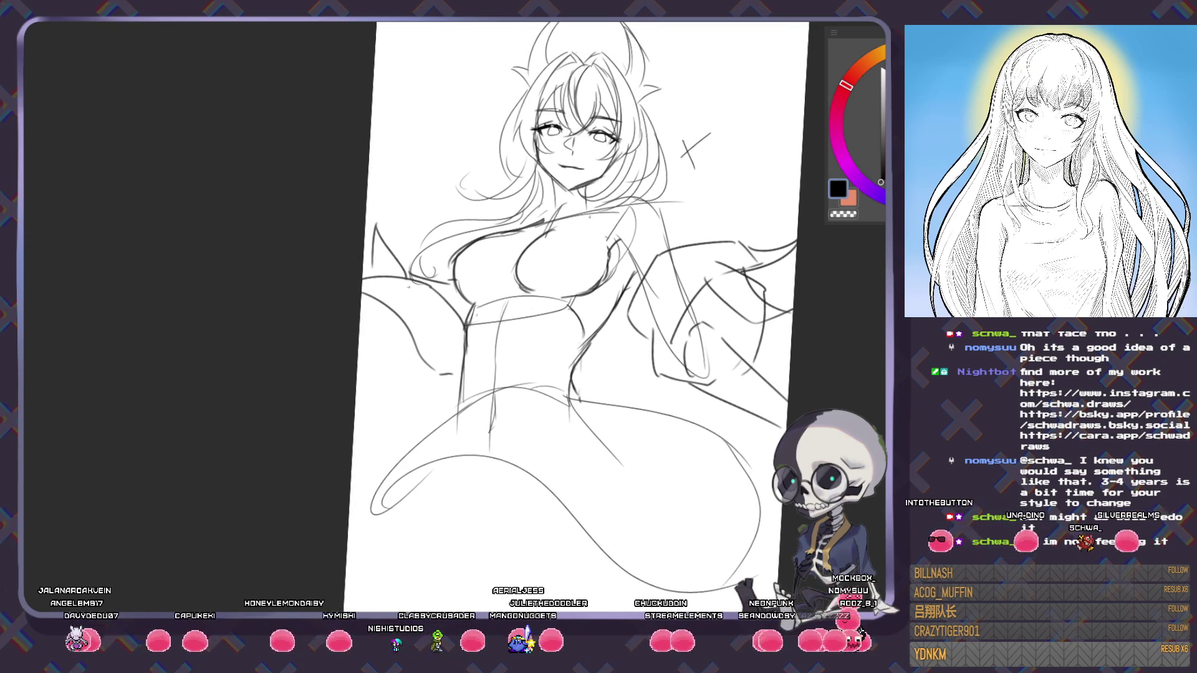
{"action": "left_click_drag", "start_coordinate": [441, 331], "coordinate": [455, 290]}
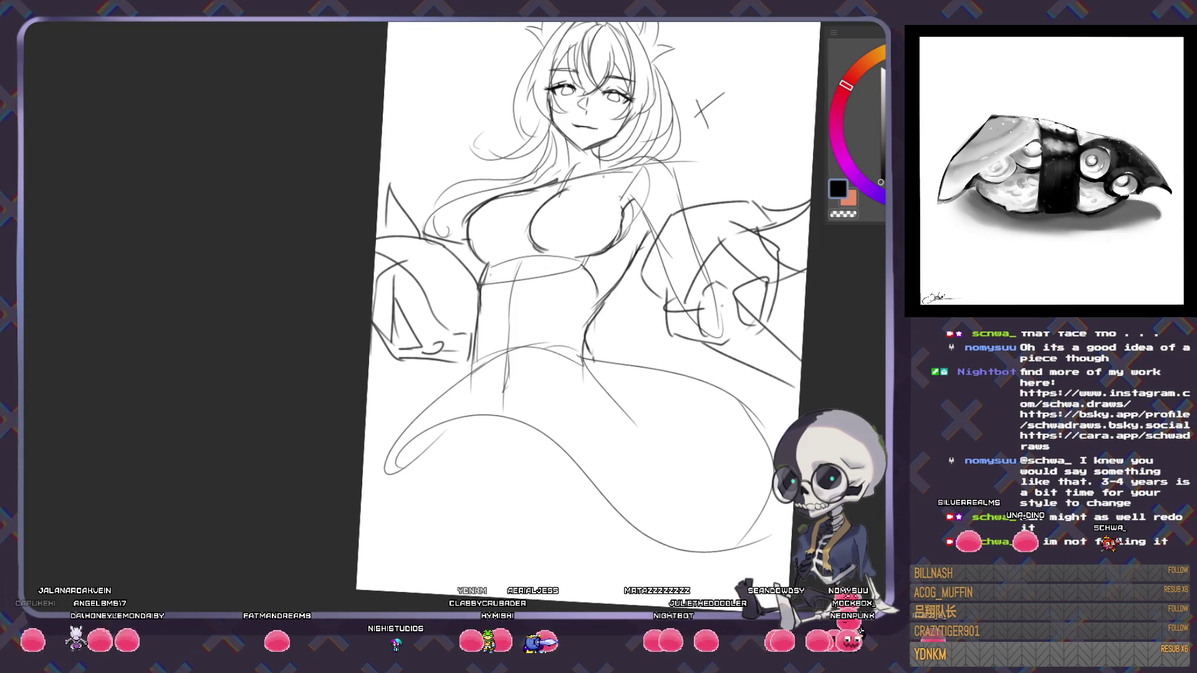
{"action": "mouse_move", "coordinate": [752, 385]}
{"action": "left_mouse_down"}
{"action": "mouse_move", "coordinate": [661, 420]}
{"action": "mouse_move", "coordinate": [637, 552]}
{"action": "left_mouse_up"}
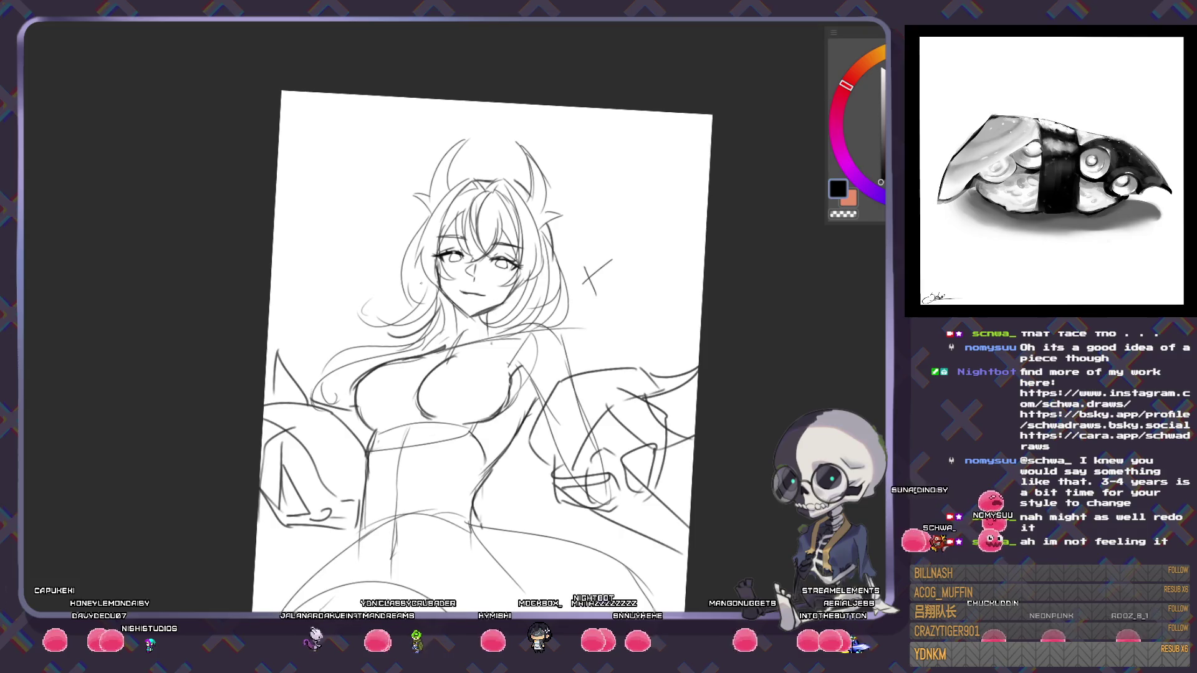
- Draw a flowing hair strand at the upper left ending in a loose curl
{"action": "left_click_drag", "start_coordinate": [291, 282], "coordinate": [355, 352]}
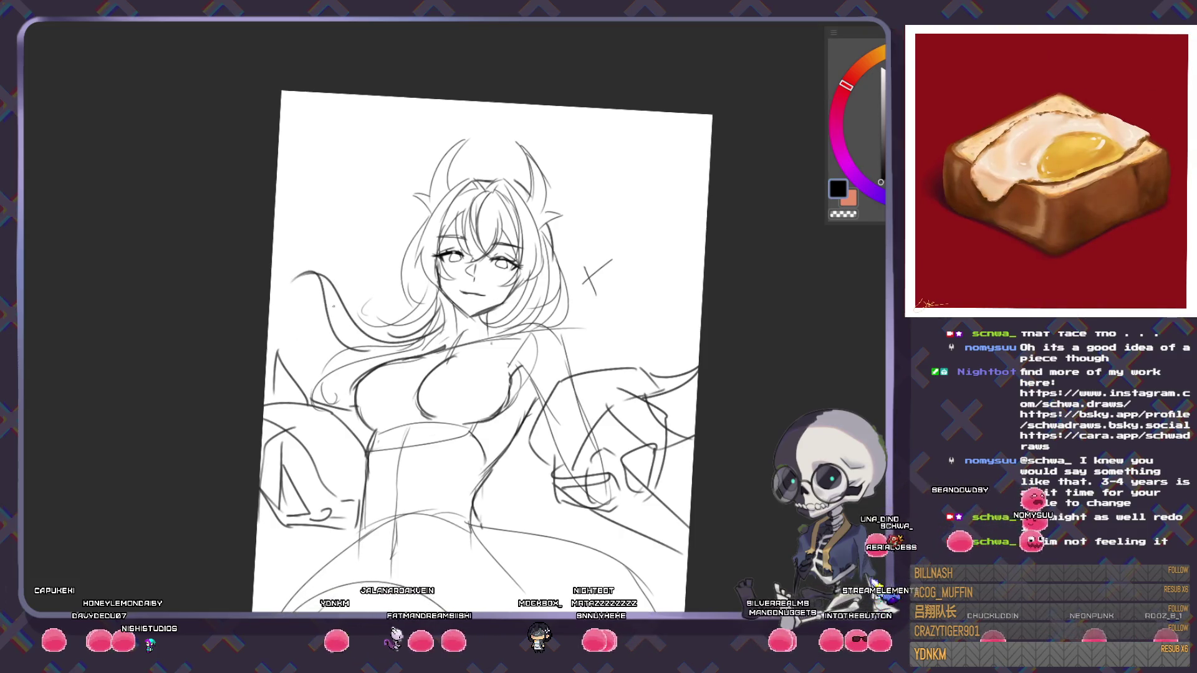
{"action": "left_click_drag", "start_coordinate": [321, 311], "coordinate": [298, 298]}
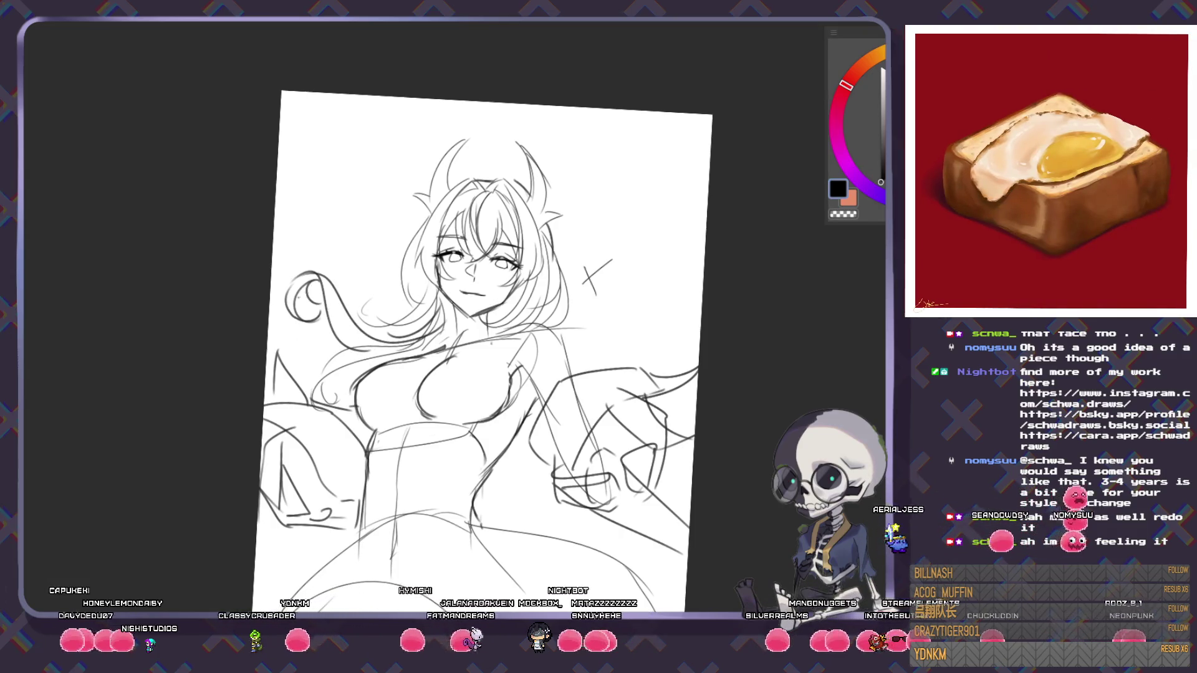
{"action": "left_click_drag", "start_coordinate": [480, 311], "coordinate": [446, 212]}
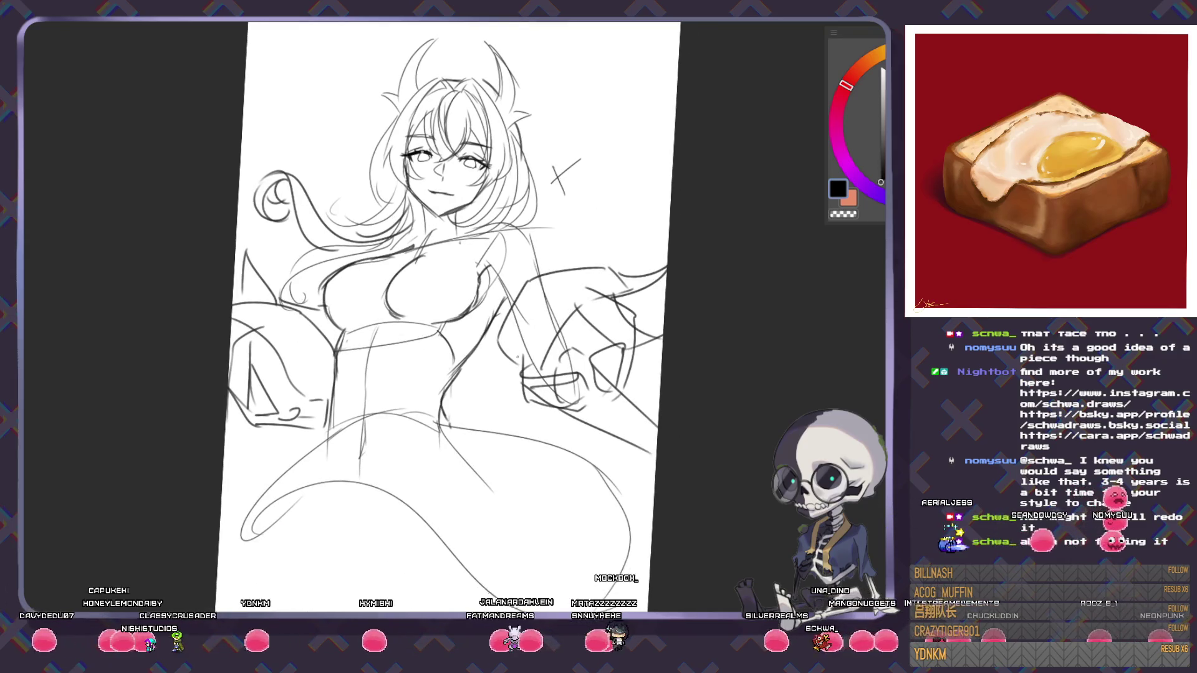
- Draw loose fold lines across the skirt and right hip, with loopy ruffles along the hem
{"action": "left_click_drag", "start_coordinate": [516, 357], "coordinate": [576, 208]}
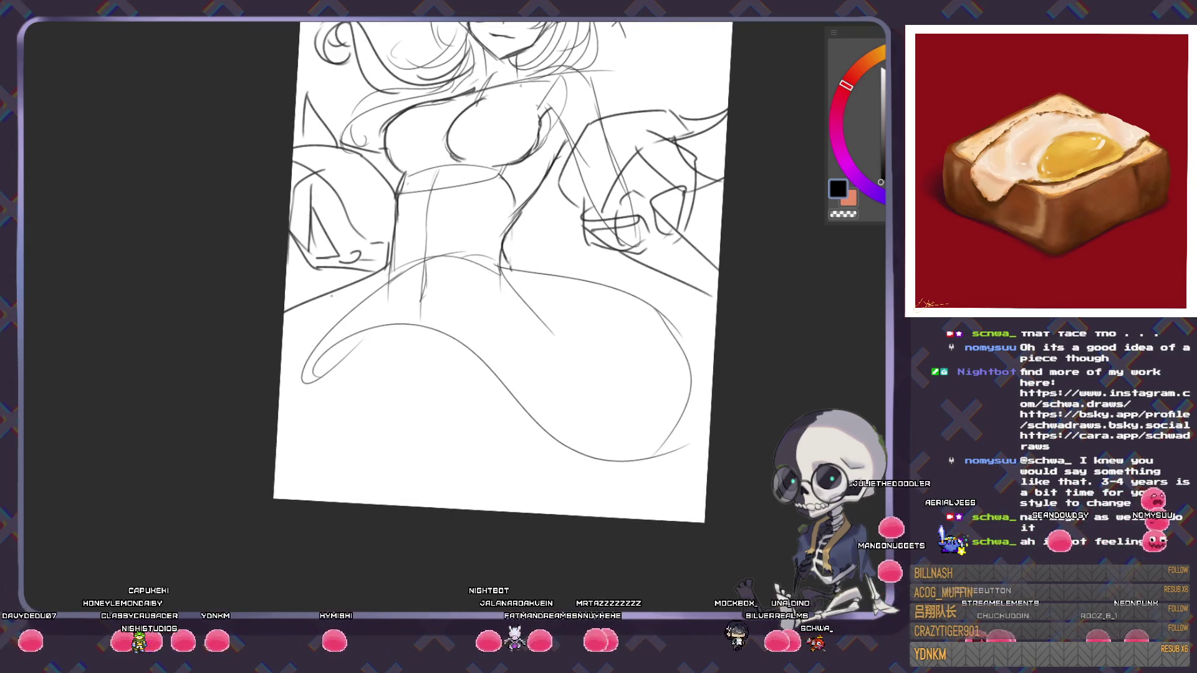
{"action": "left_click_drag", "start_coordinate": [383, 275], "coordinate": [290, 417]}
{"action": "left_click_drag", "start_coordinate": [424, 327], "coordinate": [289, 414]}
{"action": "left_click_drag", "start_coordinate": [455, 365], "coordinate": [567, 415]}
{"action": "left_click_drag", "start_coordinate": [424, 256], "coordinate": [480, 384]}
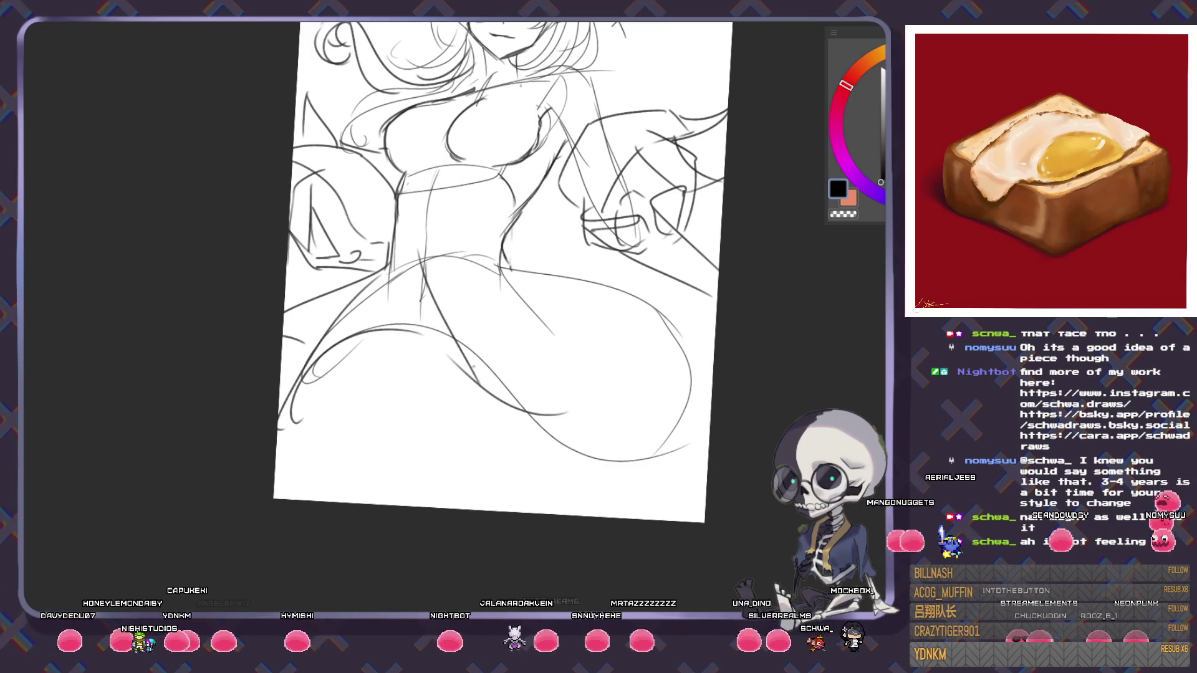
{"action": "left_click_drag", "start_coordinate": [449, 269], "coordinate": [636, 449]}
{"action": "left_click_drag", "start_coordinate": [549, 325], "coordinate": [683, 367]}
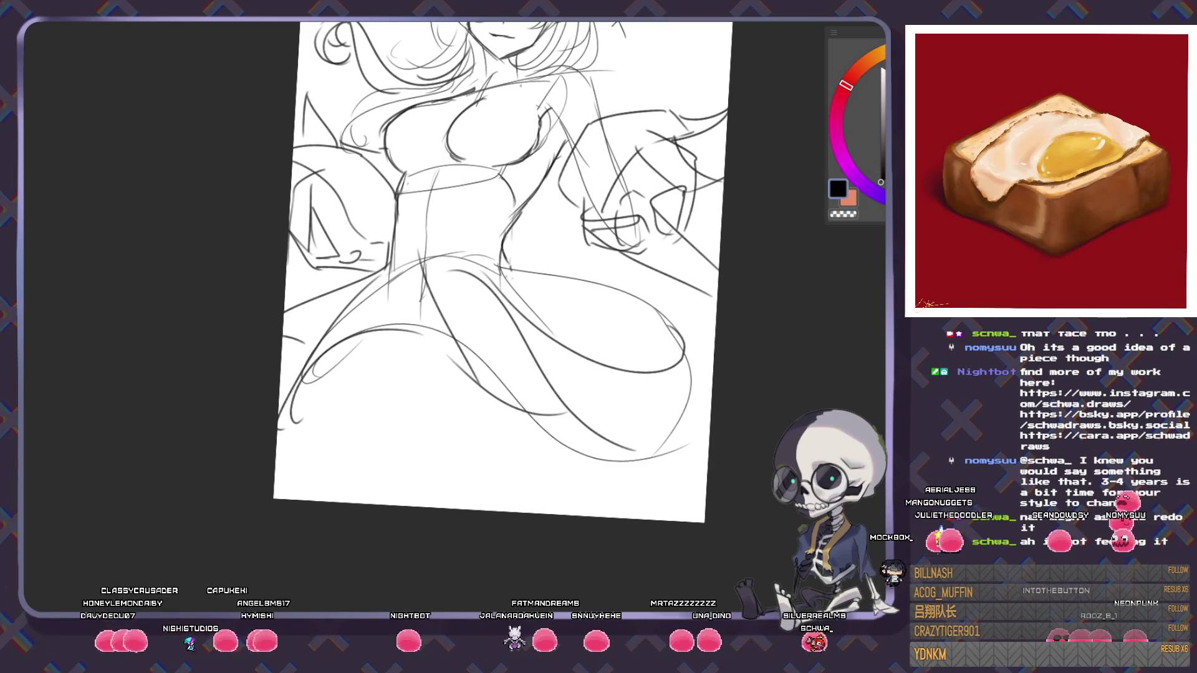
{"action": "left_click_drag", "start_coordinate": [498, 265], "coordinate": [614, 320]}
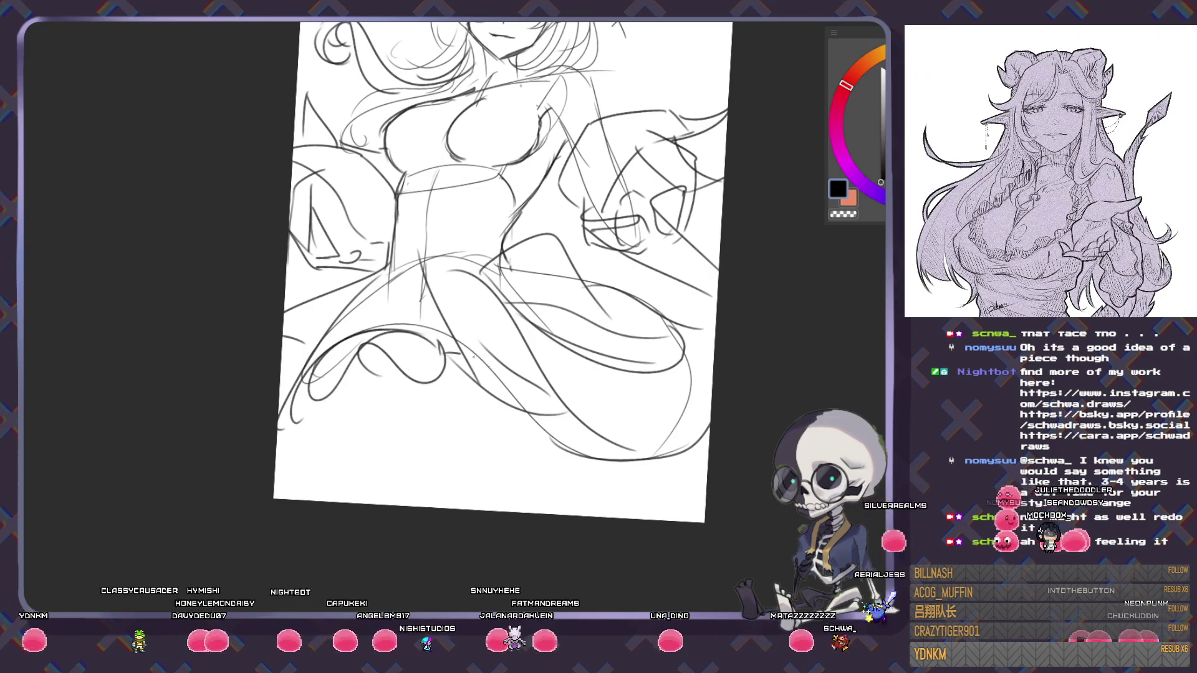
{"action": "left_click_drag", "start_coordinate": [465, 430], "coordinate": [701, 479]}
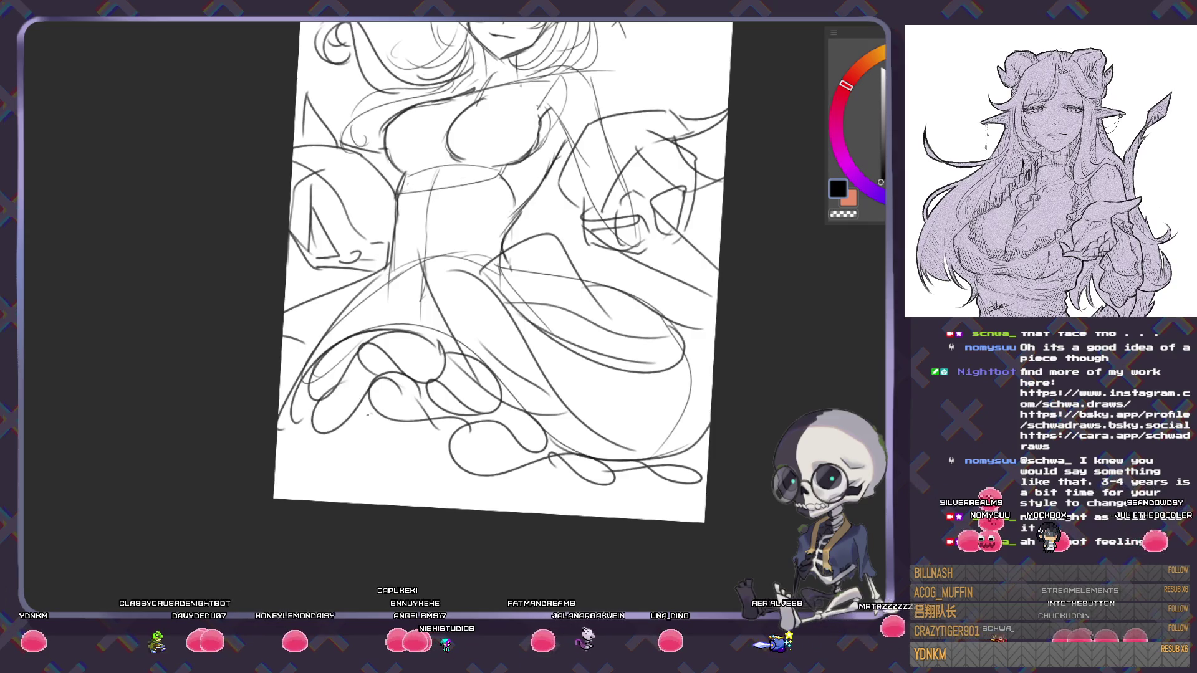
{"action": "scroll", "coordinate": [380, 377], "scroll_direction": "down", "scroll_amount": 3}
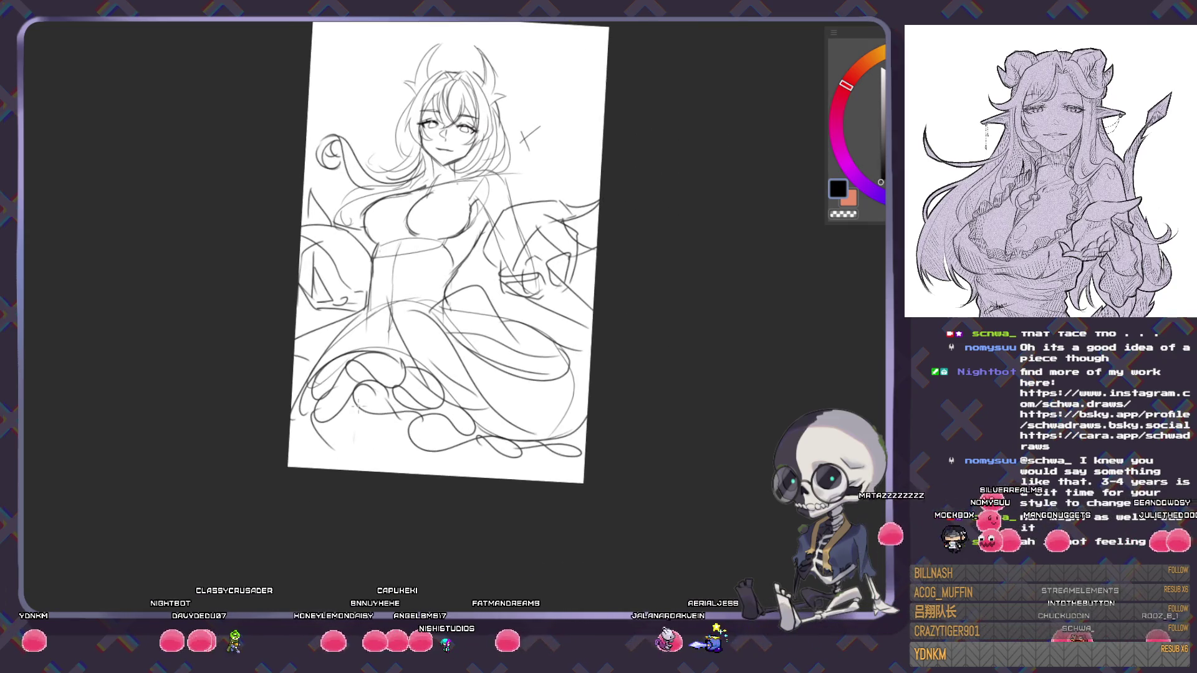
- Sketch two leg strokes below the skirt
{"action": "left_click_drag", "start_coordinate": [352, 398], "coordinate": [362, 470]}
{"action": "left_click_drag", "start_coordinate": [483, 430], "coordinate": [493, 477]}
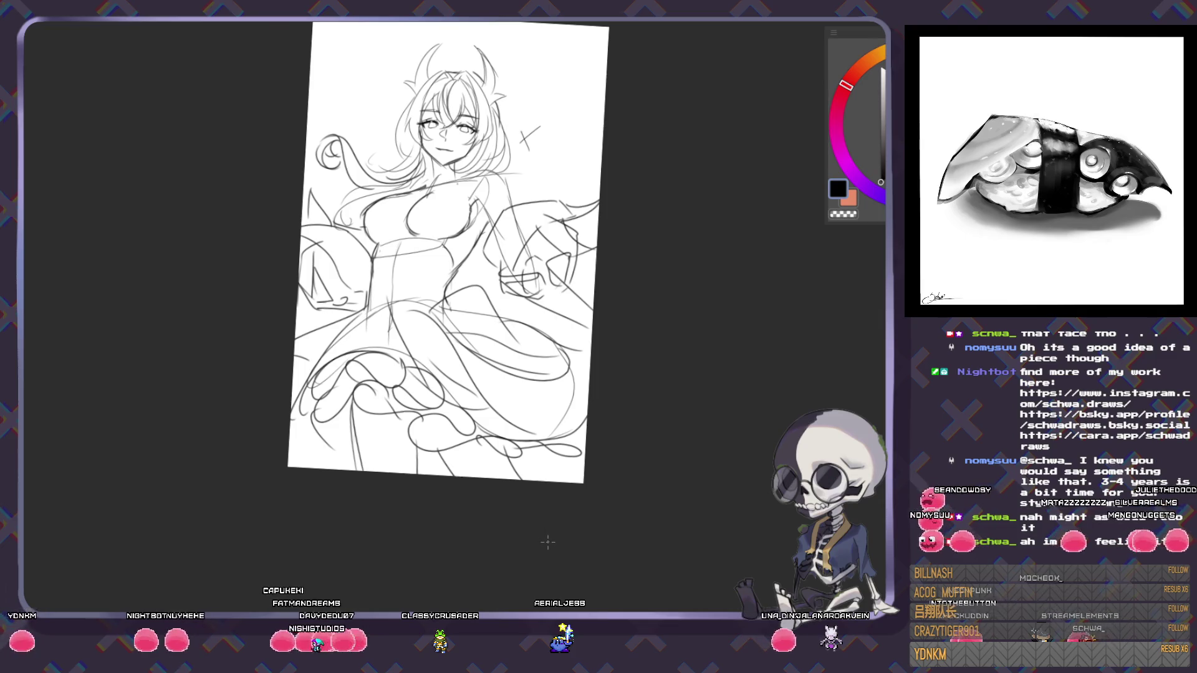
{"action": "scroll", "coordinate": [508, 385], "scroll_direction": "up", "scroll_amount": 2}
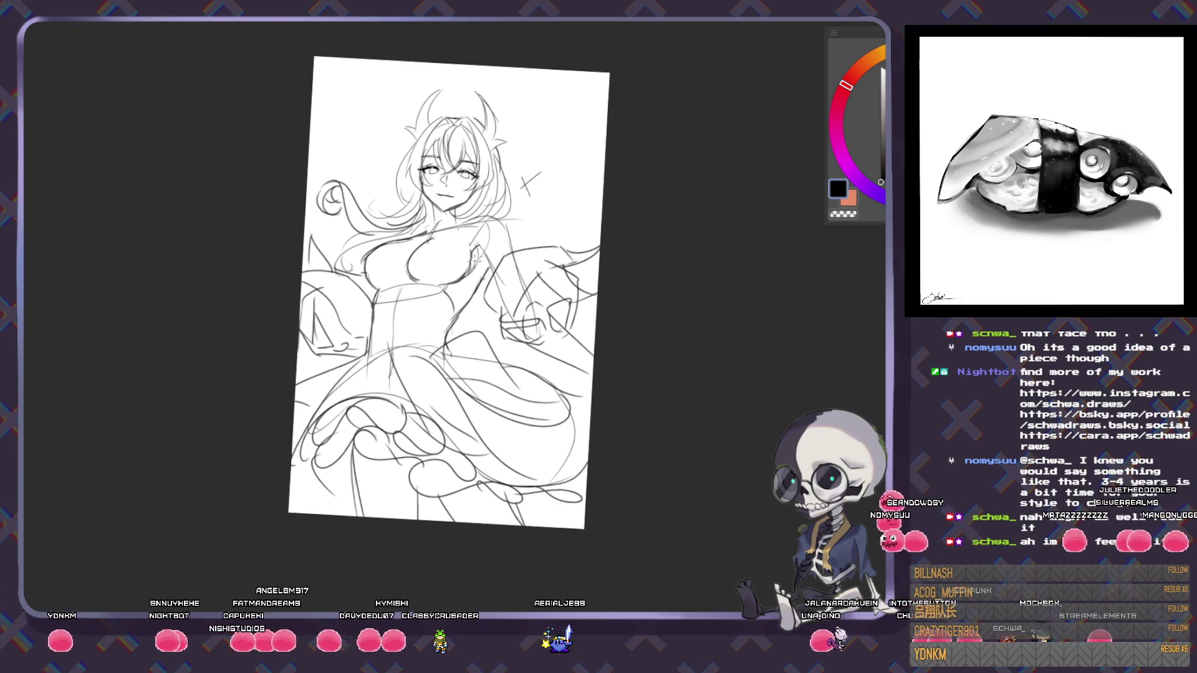
{"action": "scroll", "coordinate": [473, 260], "scroll_direction": "up", "scroll_amount": 2}
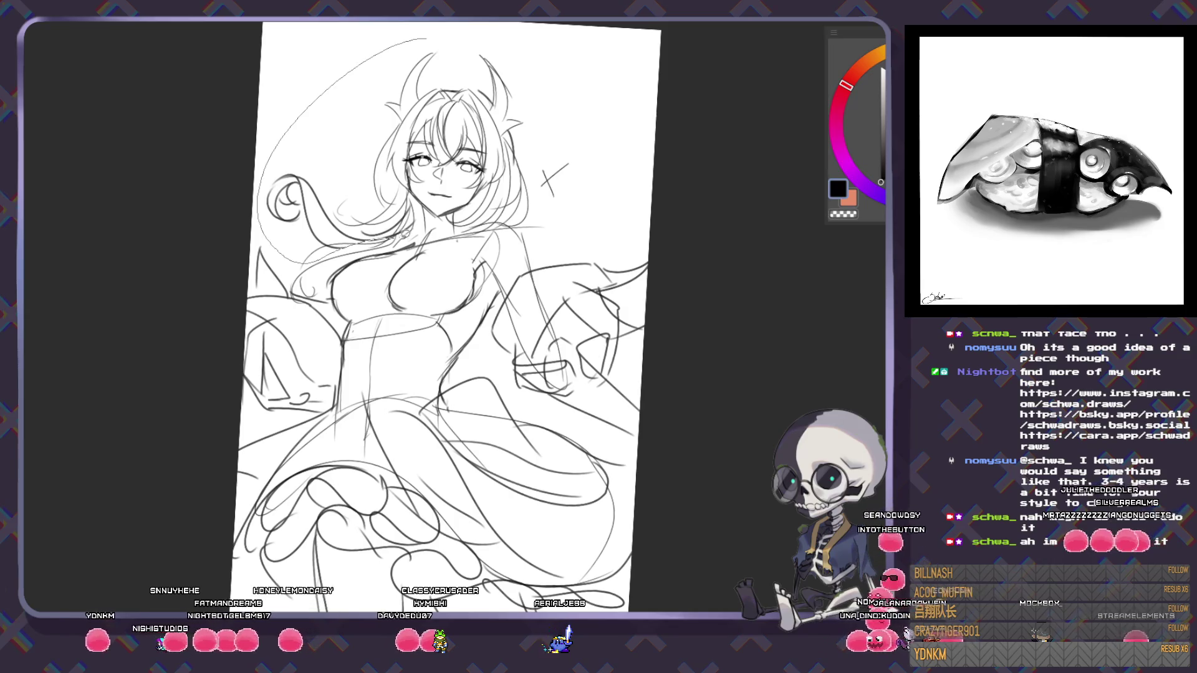
- Lasso the head and transform it slightly down and to the left
{"action": "mouse_move", "coordinate": [404, 232]}
{"action": "left_mouse_down"}
{"action": "mouse_move", "coordinate": [430, 39]}
{"action": "mouse_move", "coordinate": [494, 85]}
{"action": "left_mouse_up"}
{"action": "key", "text": "ctrl+t"}
{"action": "left_click_drag", "start_coordinate": [497, 148], "coordinate": [495, 150]}
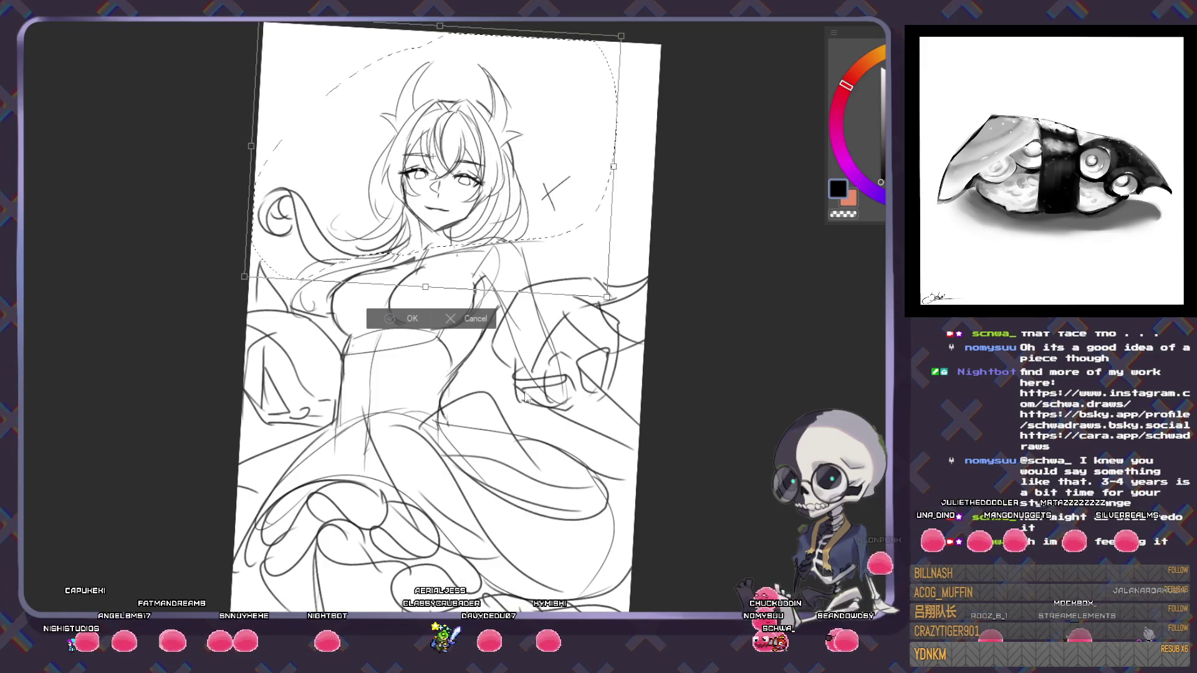
{"action": "key", "text": "Return"}
- Zoom out to see the whole sketch and undo the loose hair strokes at upper left
{"action": "key", "text": "ctrl+minus"}
{"action": "key", "text": "ctrl+minus"}
{"action": "scroll", "coordinate": [544, 321], "scroll_direction": "up", "scroll_amount": 1}
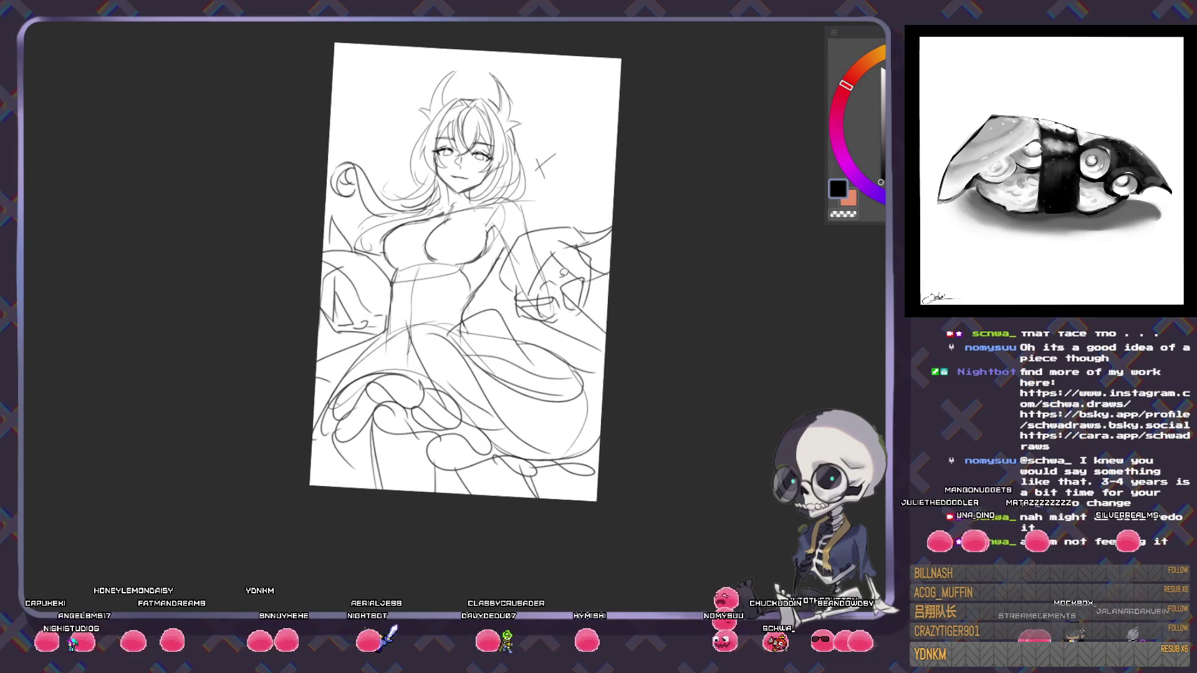
{"action": "scroll", "coordinate": [543, 322], "scroll_direction": "up", "scroll_amount": 2}
{"action": "scroll", "coordinate": [543, 322], "scroll_direction": "up", "scroll_amount": 1}
{"action": "scroll", "coordinate": [583, 362], "scroll_direction": "up", "scroll_amount": 2}
{"action": "scroll", "coordinate": [421, 144], "scroll_direction": "up", "scroll_amount": 2}
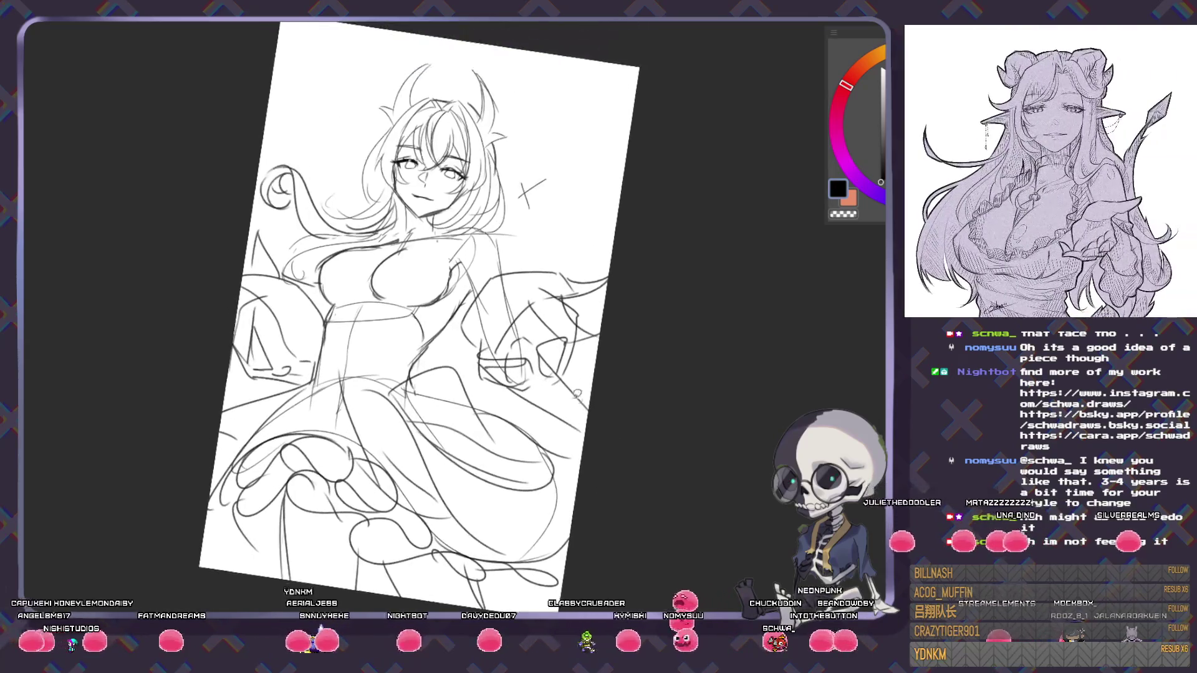
{"action": "scroll", "coordinate": [421, 143], "scroll_direction": "up", "scroll_amount": 1}
{"action": "scroll", "coordinate": [421, 143], "scroll_direction": "up", "scroll_amount": 2}
{"action": "key", "text": "ctrl+z"}
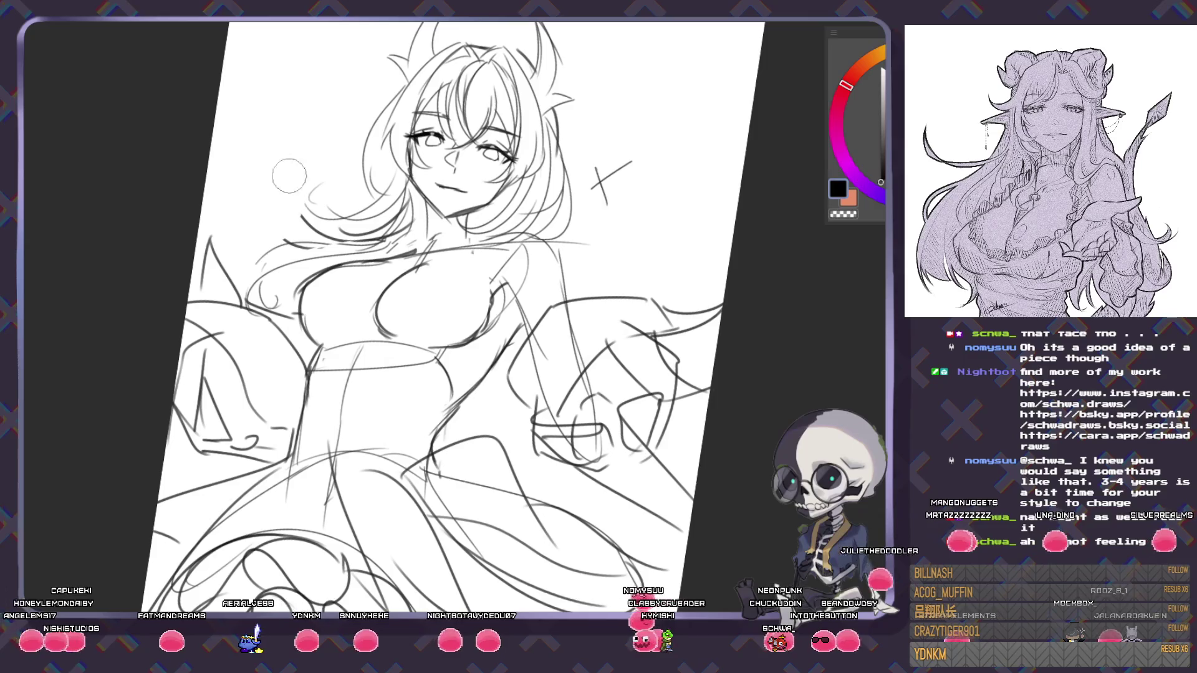
- Rotate the canvas clockwise, then back upright to view the lower body
{"action": "left_click_drag", "start_coordinate": [336, 375], "coordinate": [392, 268]}
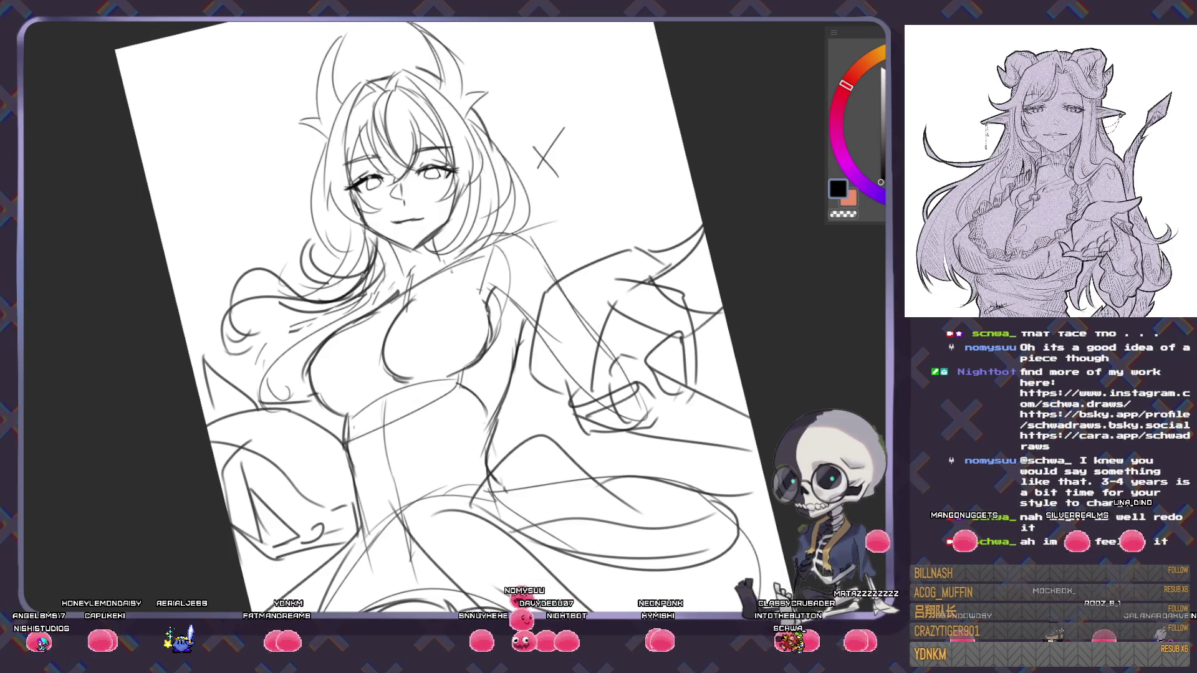
{"action": "left_click_drag", "start_coordinate": [362, 274], "coordinate": [462, 295]}
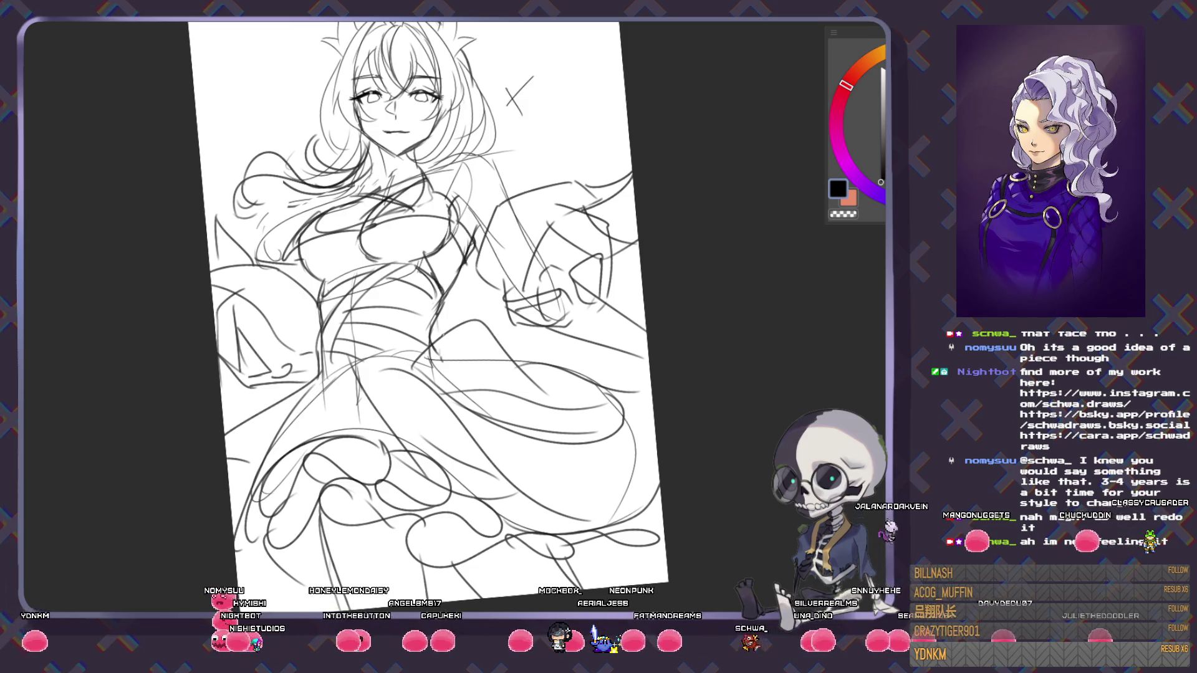
{"action": "scroll", "coordinate": [652, 438], "scroll_direction": "down", "scroll_amount": 5}
{"action": "scroll", "coordinate": [652, 438], "scroll_direction": "up", "scroll_amount": 5}
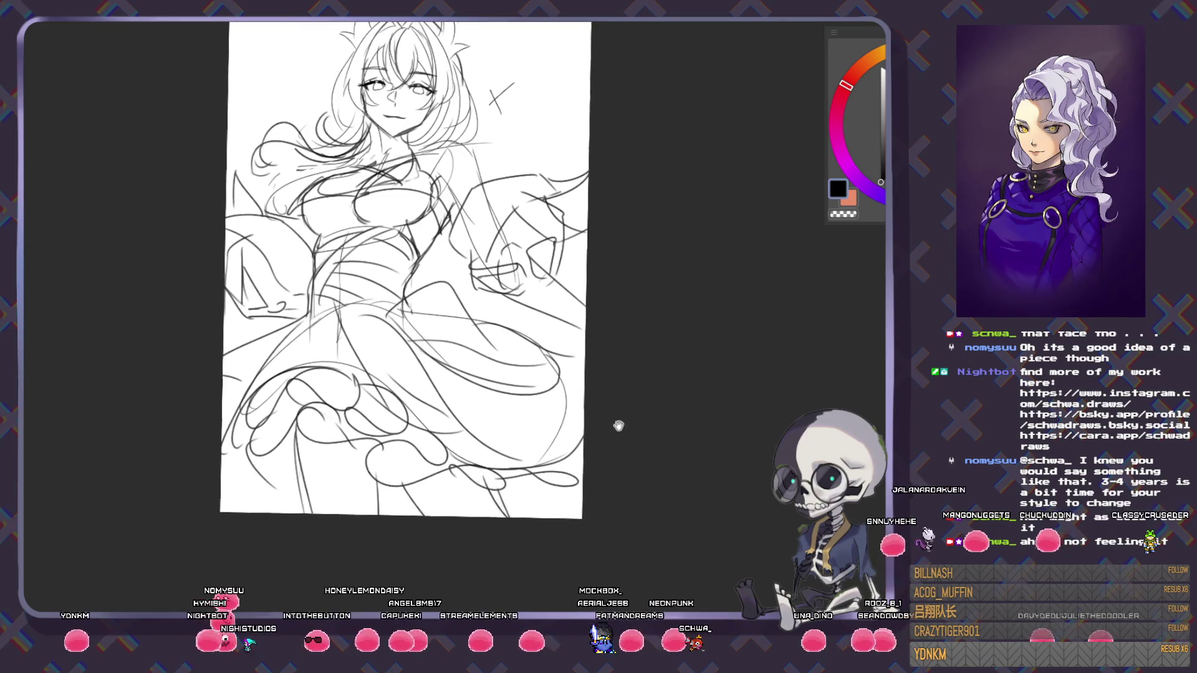
{"action": "scroll", "coordinate": [617, 422], "scroll_direction": "down", "scroll_amount": 1}
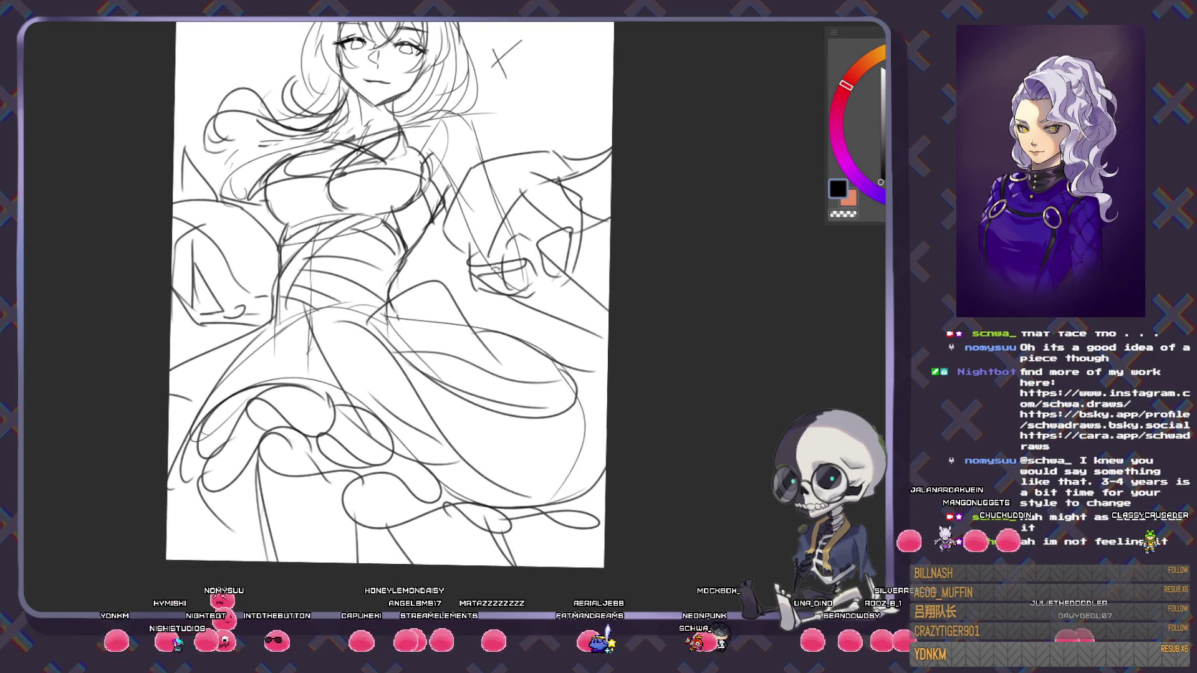
{"action": "key", "text": "minus"}
{"action": "key", "text": "minus"}
{"action": "key", "text": "minus"}
{"action": "scroll", "coordinate": [383, 311], "scroll_direction": "up", "scroll_amount": 2}
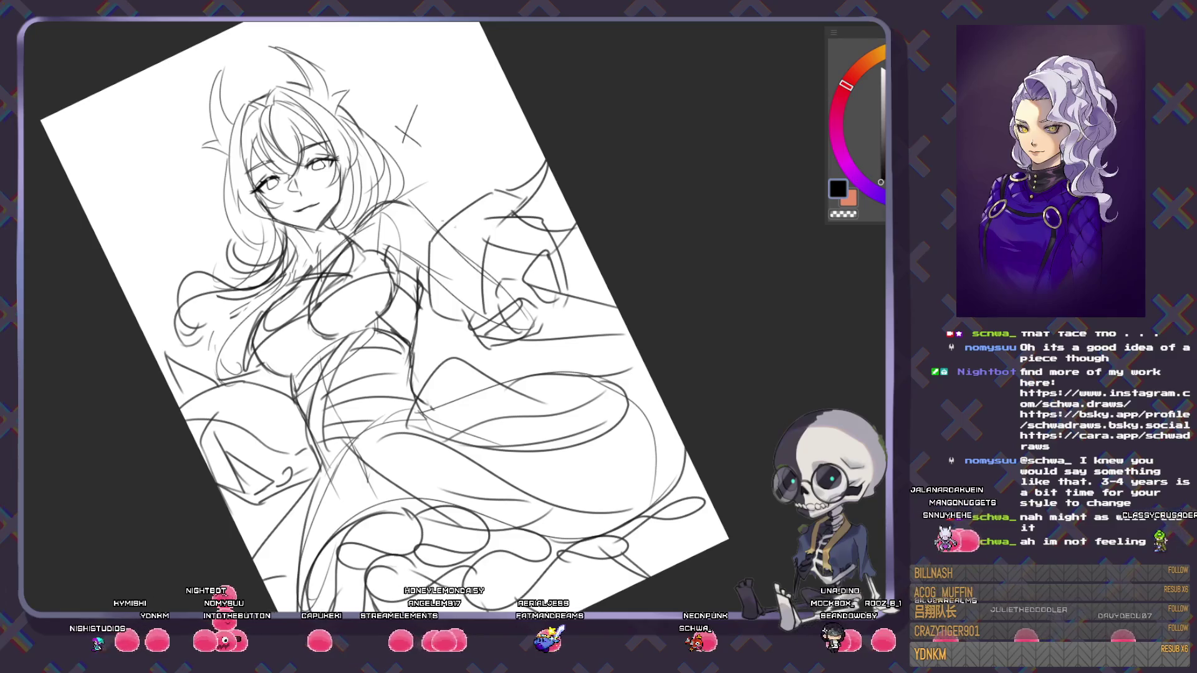
{"action": "key", "text": "asciicircum"}
{"action": "key", "text": "asciicircum"}
{"action": "key", "text": "asciicircum"}
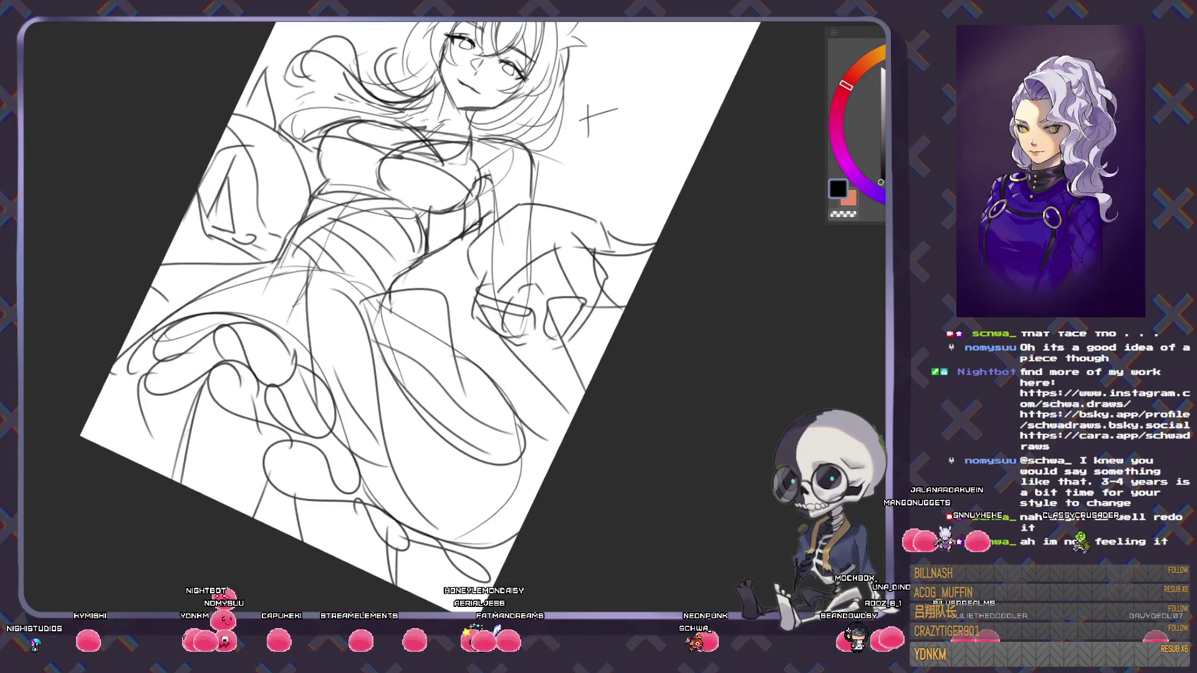
{"action": "key", "text": "minus"}
{"action": "key", "text": "minus"}
{"action": "key", "text": "minus"}
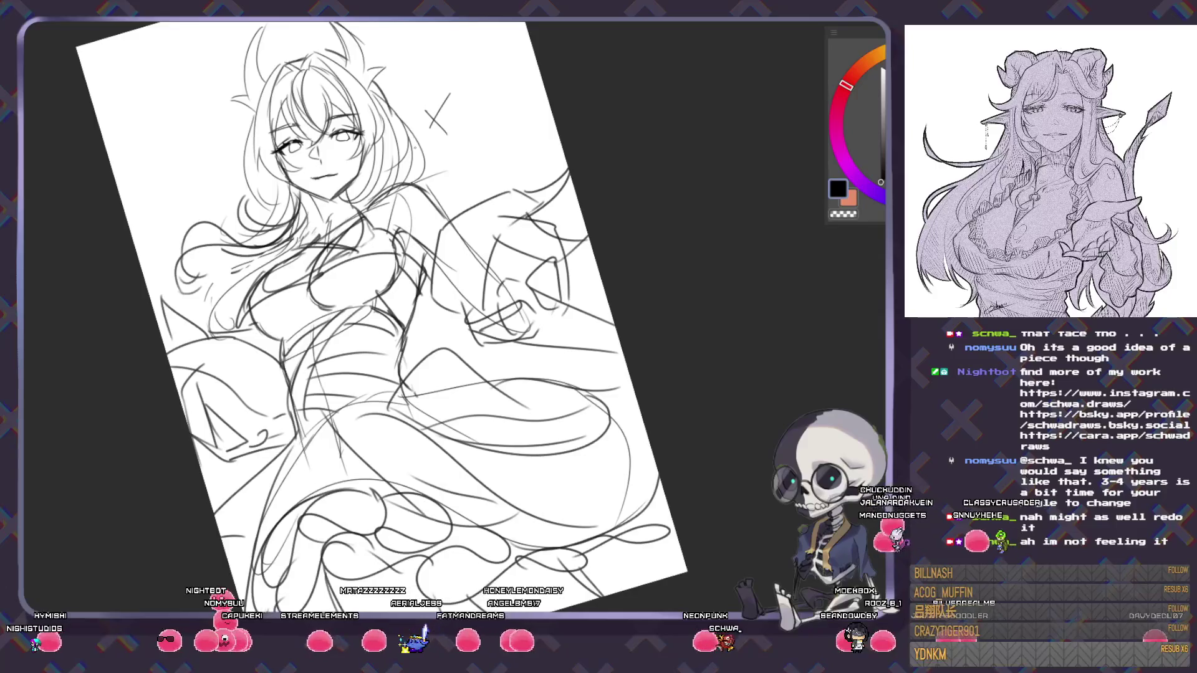
{"action": "scroll", "coordinate": [659, 371], "scroll_direction": "down", "scroll_amount": 1}
{"action": "scroll", "coordinate": [715, 431], "scroll_direction": "down", "scroll_amount": 2}
{"action": "key", "text": "asciicircum"}
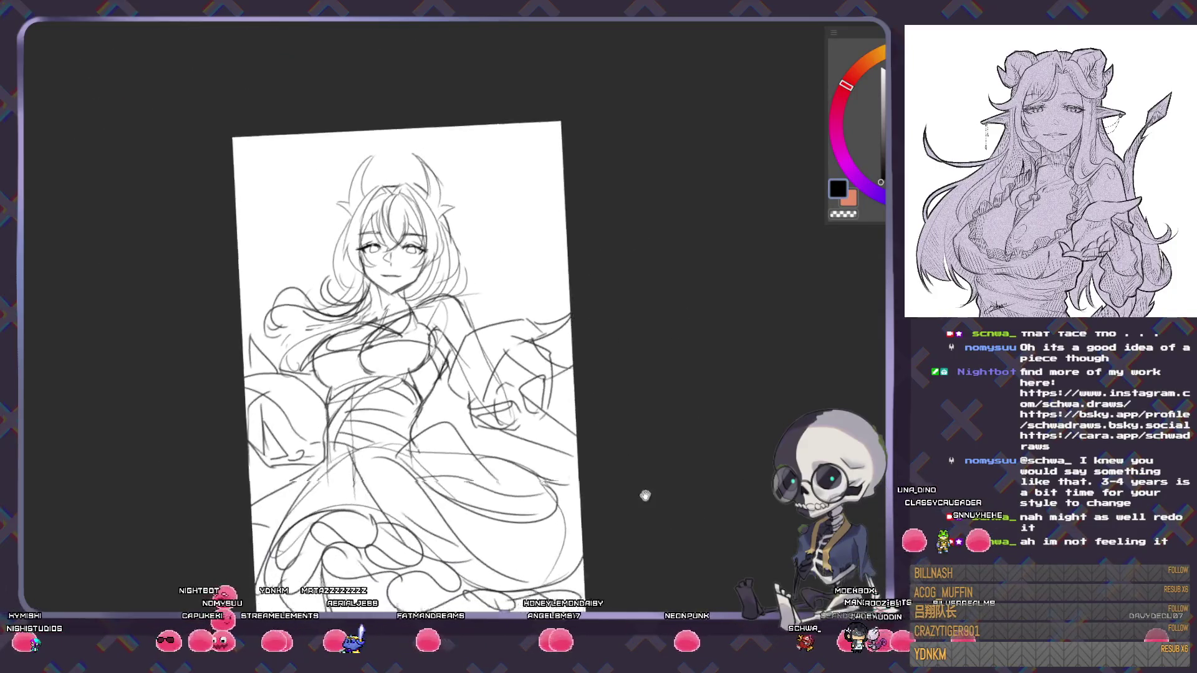
{"action": "scroll", "coordinate": [723, 485], "scroll_direction": "up", "scroll_amount": 2}
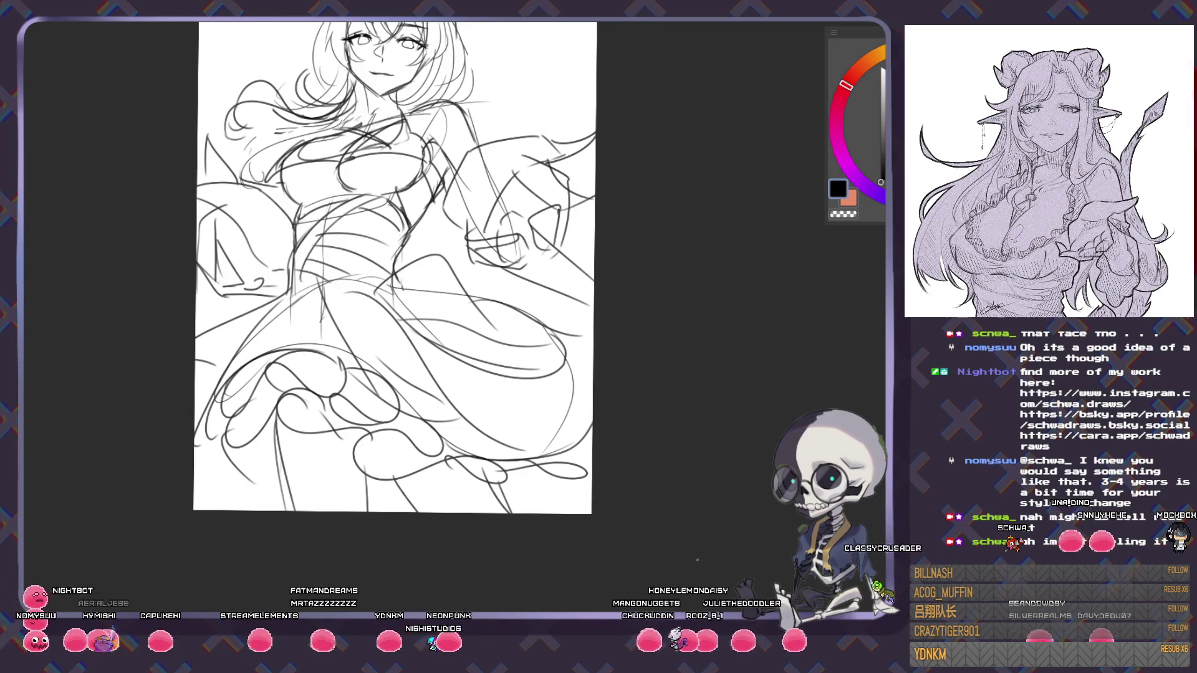
{"action": "left_click_drag", "start_coordinate": [393, 268], "coordinate": [408, 332]}
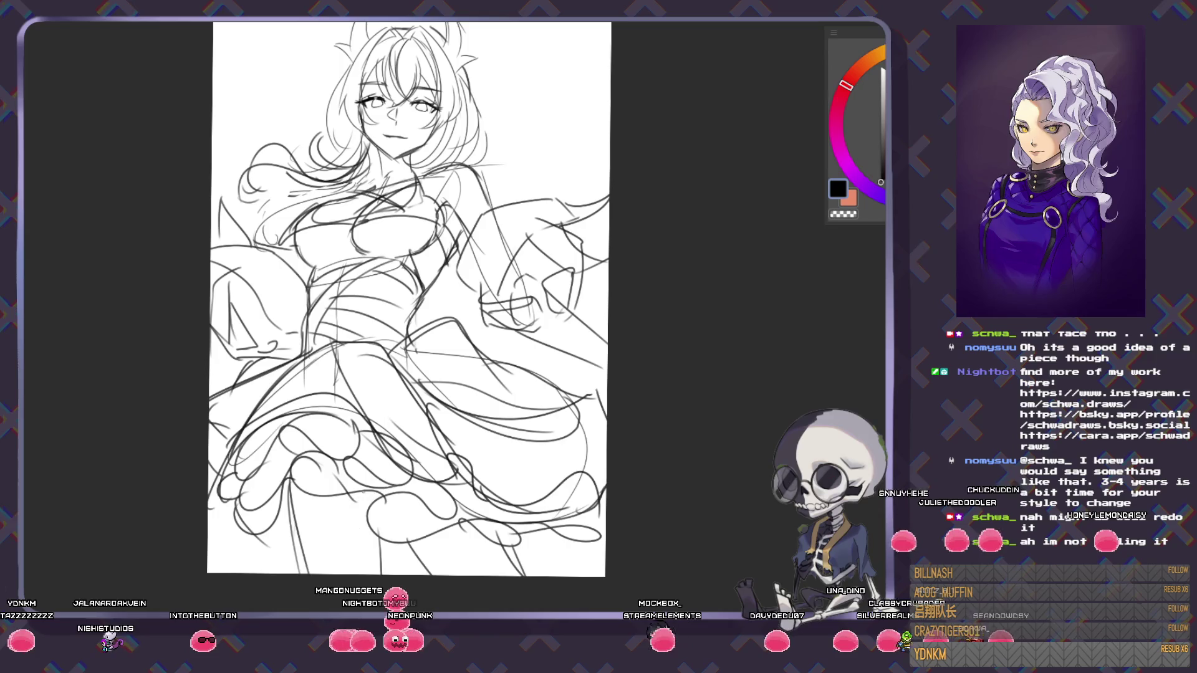
{"action": "scroll", "coordinate": [436, 510], "scroll_direction": "down", "scroll_amount": 3}
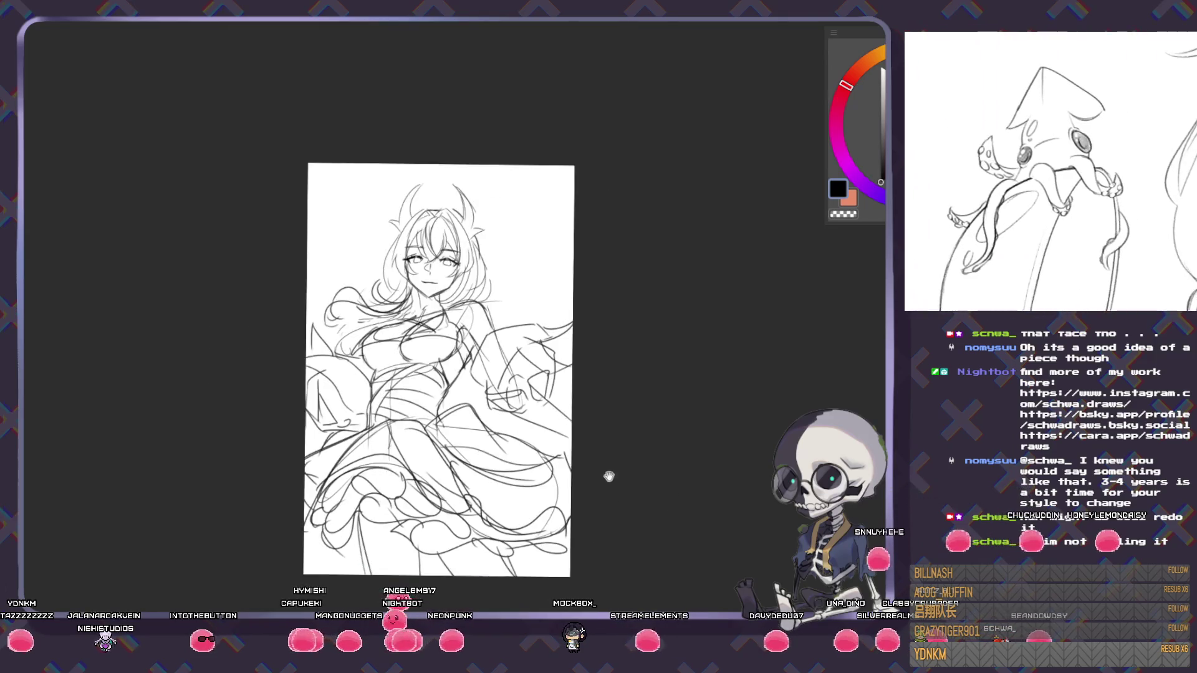
- Extend the large background arc to the right edge and add a new arc at upper left
{"action": "scroll", "coordinate": [608, 480], "scroll_direction": "up", "scroll_amount": 3}
{"action": "scroll", "coordinate": [609, 480], "scroll_direction": "up", "scroll_amount": 2}
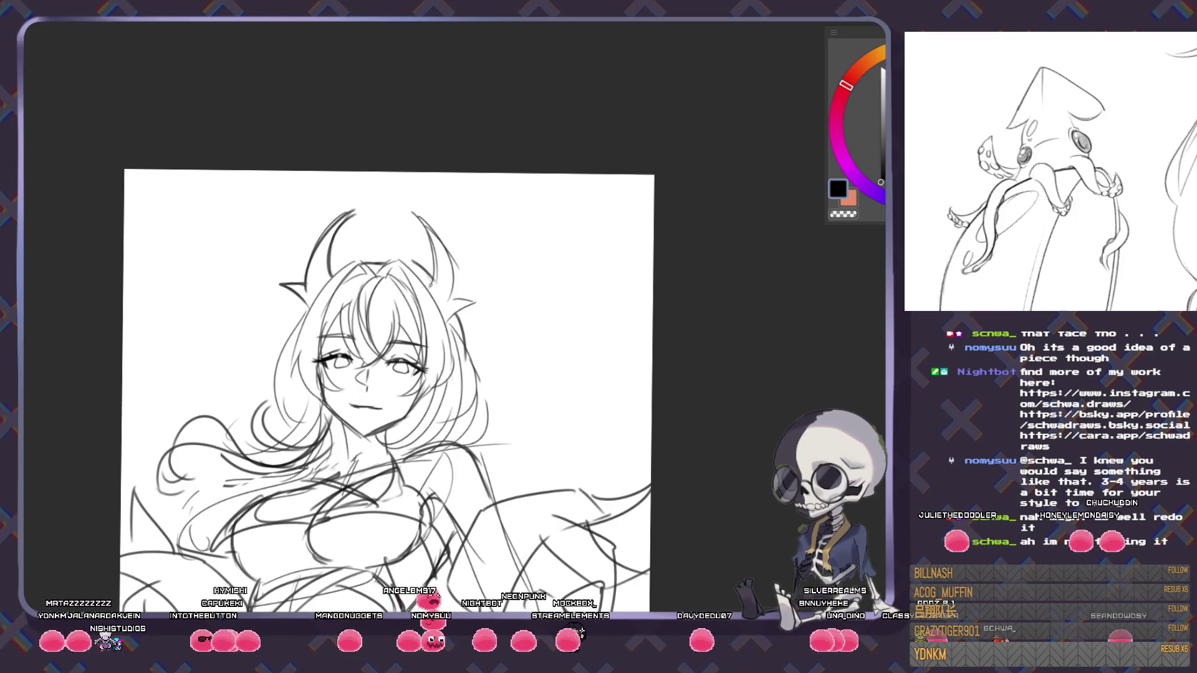
{"action": "scroll", "coordinate": [442, 324], "scroll_direction": "down", "scroll_amount": 3}
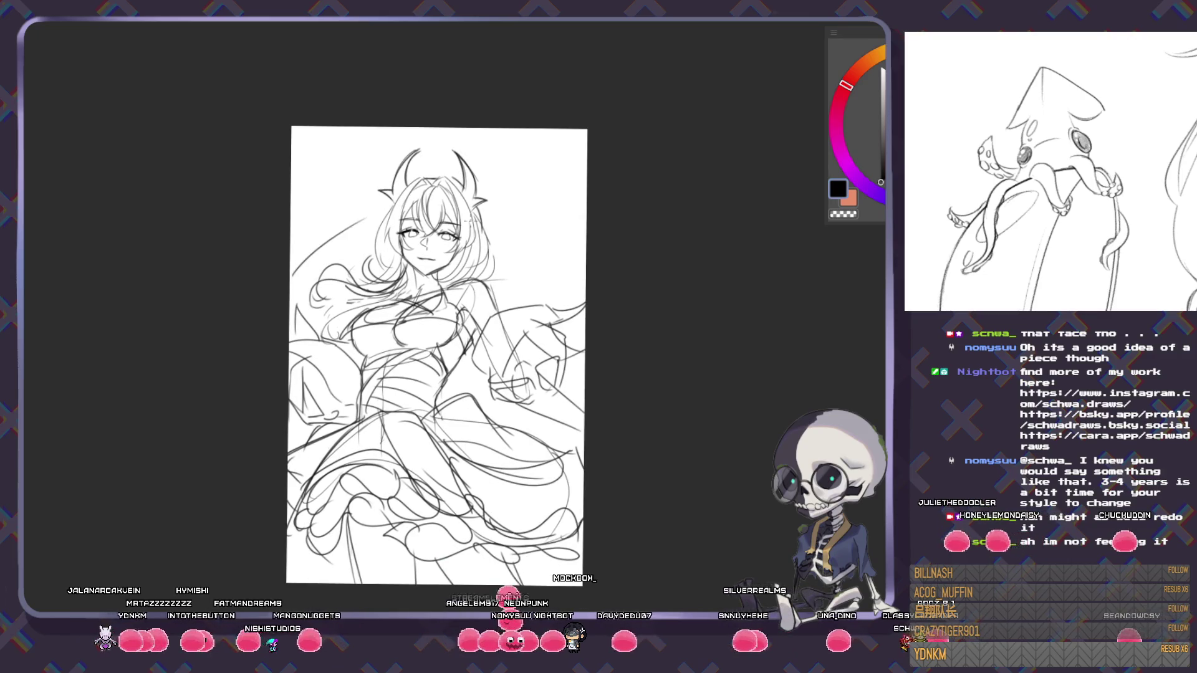
{"action": "left_click_drag", "start_coordinate": [565, 255], "coordinate": [585, 279]}
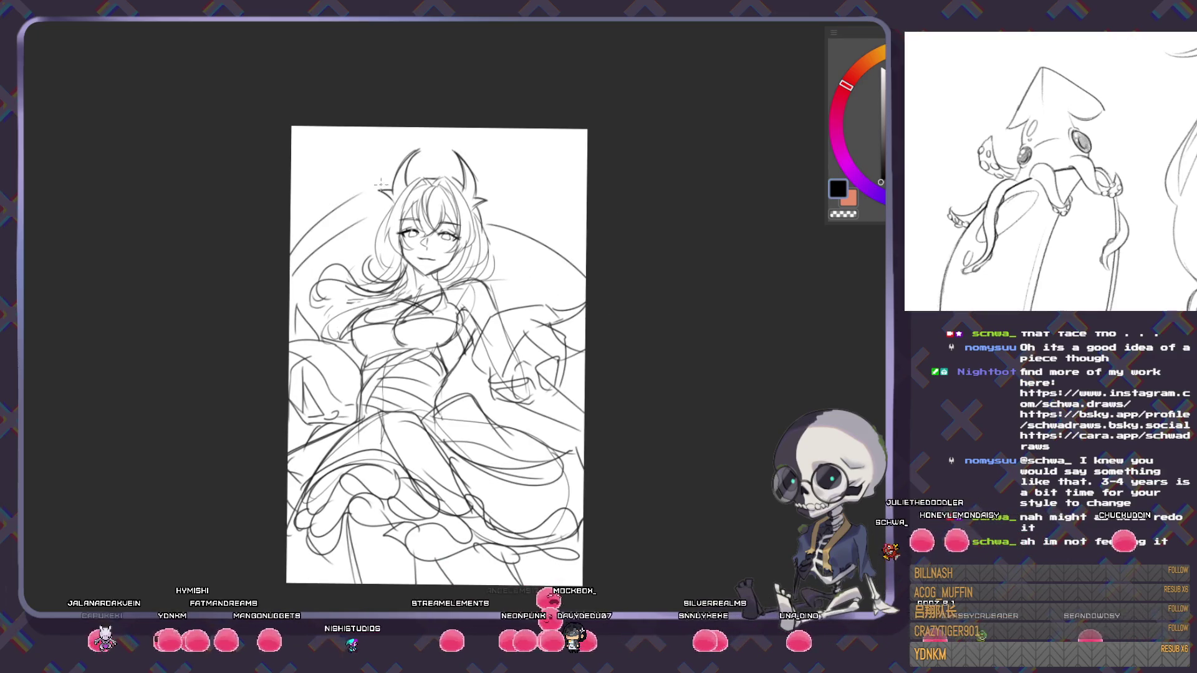
{"action": "left_click_drag", "start_coordinate": [291, 231], "coordinate": [436, 163]}
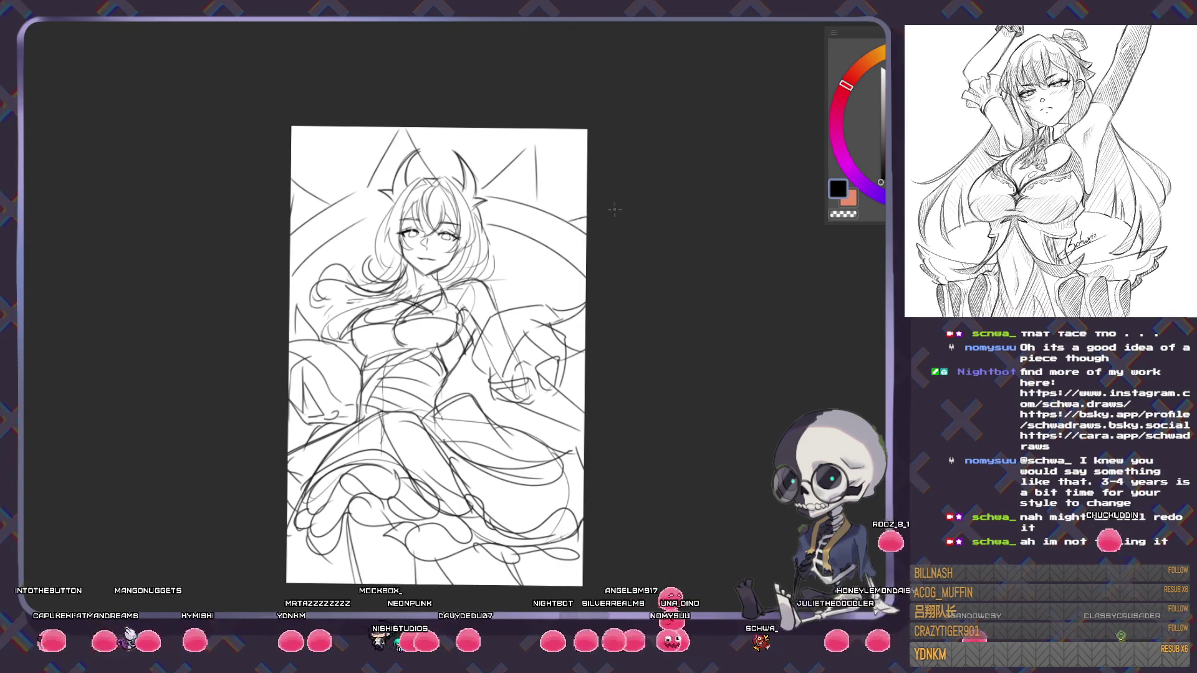
{"action": "scroll", "coordinate": [604, 211], "scroll_direction": "down", "scroll_amount": 2}
{"action": "scroll", "coordinate": [615, 420], "scroll_direction": "up", "scroll_amount": 4}
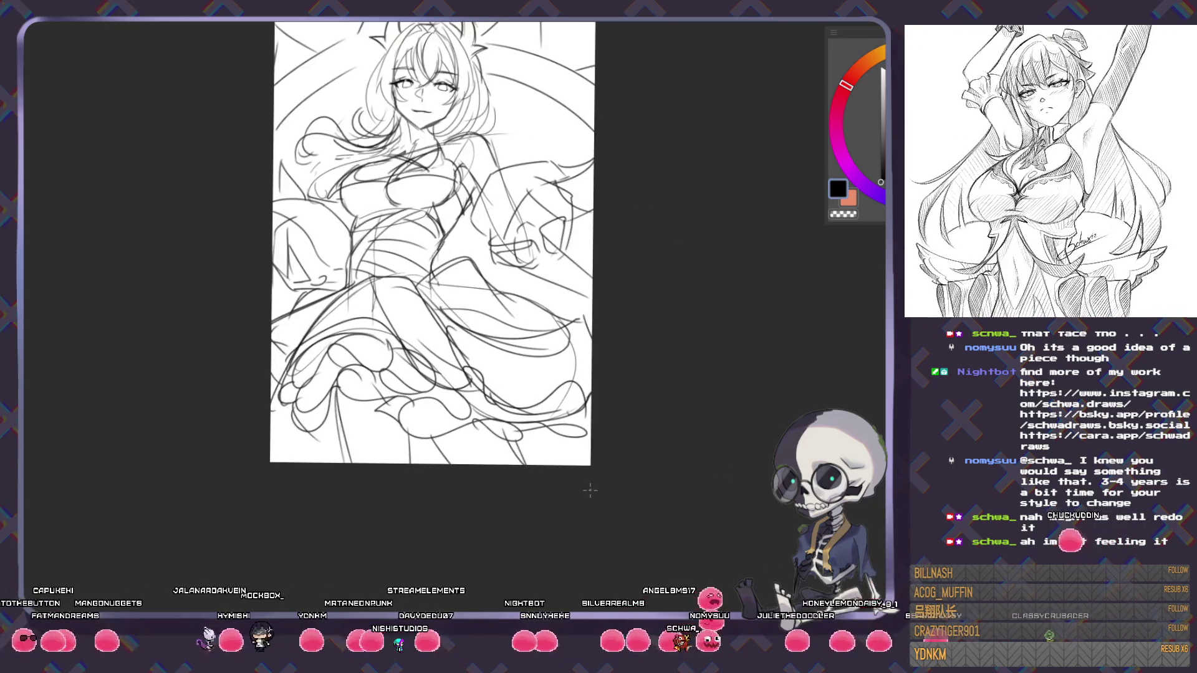
{"action": "left_click_drag", "start_coordinate": [590, 490], "coordinate": [654, 573]}
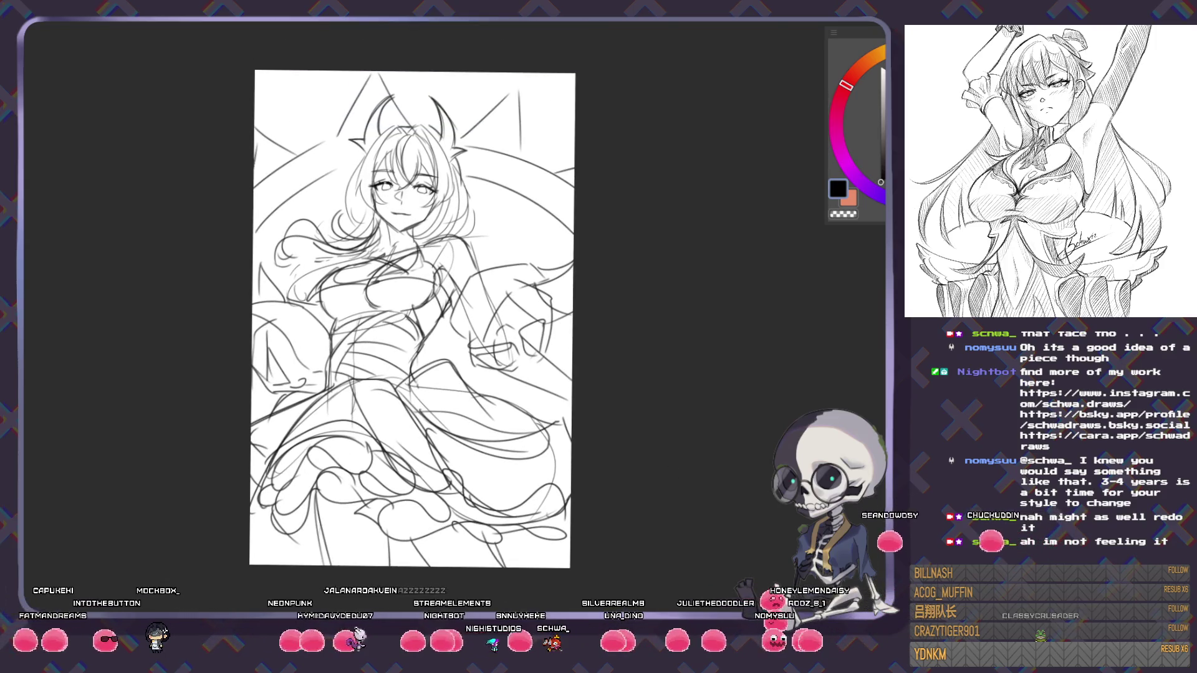
{"action": "left_click_drag", "start_coordinate": [411, 318], "coordinate": [923, 318]}
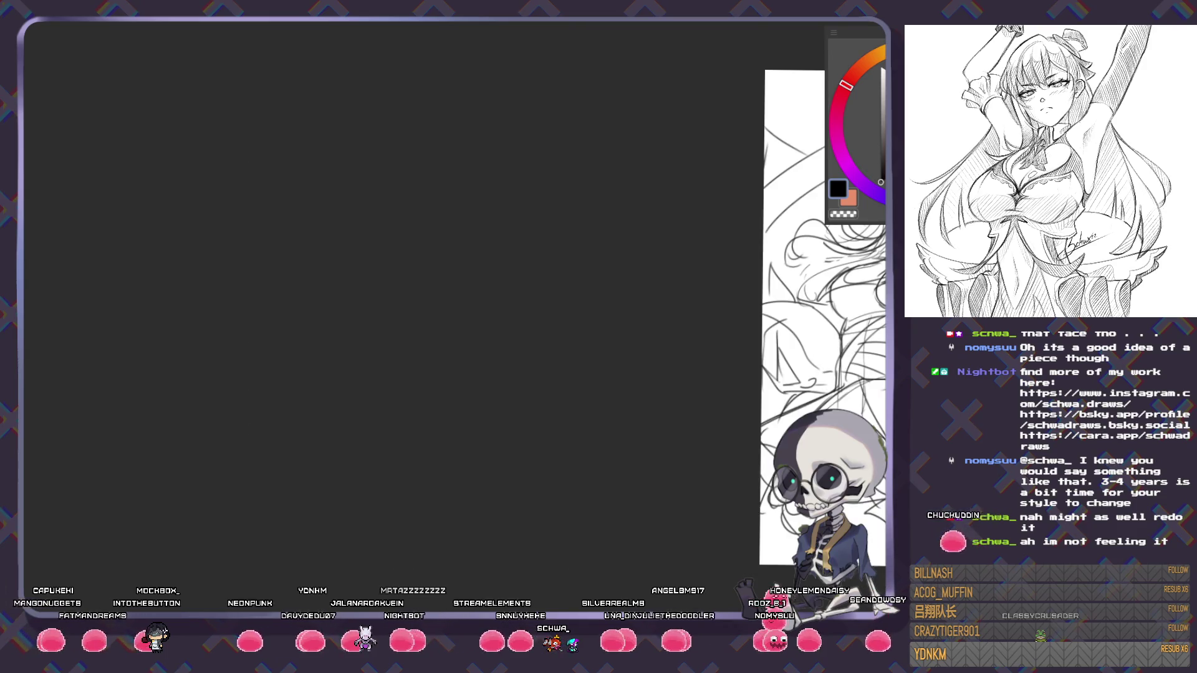
- Erase the rough lines around the hand and redraw it with new strokes
{"action": "scroll", "coordinate": [349, 305], "scroll_direction": "down", "scroll_amount": 2}
{"action": "scroll", "coordinate": [402, 254], "scroll_direction": "up", "scroll_amount": 4}
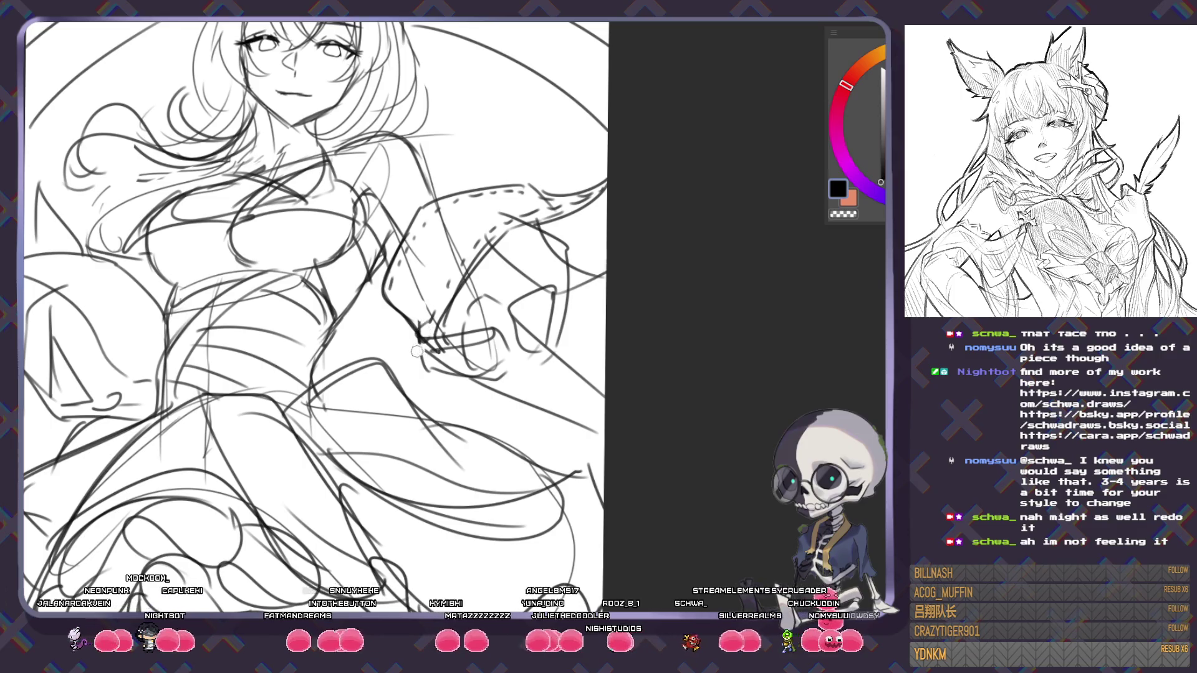
{"action": "left_click_drag", "start_coordinate": [510, 301], "coordinate": [459, 352]}
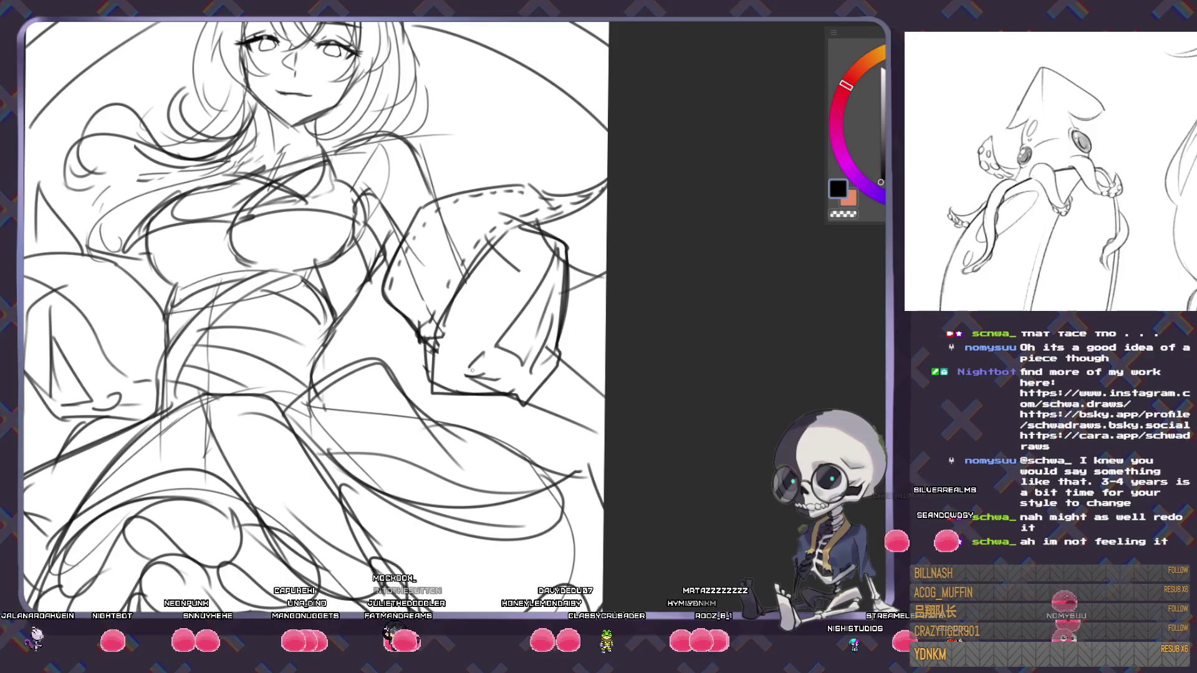
{"action": "left_click_drag", "start_coordinate": [467, 369], "coordinate": [499, 378]}
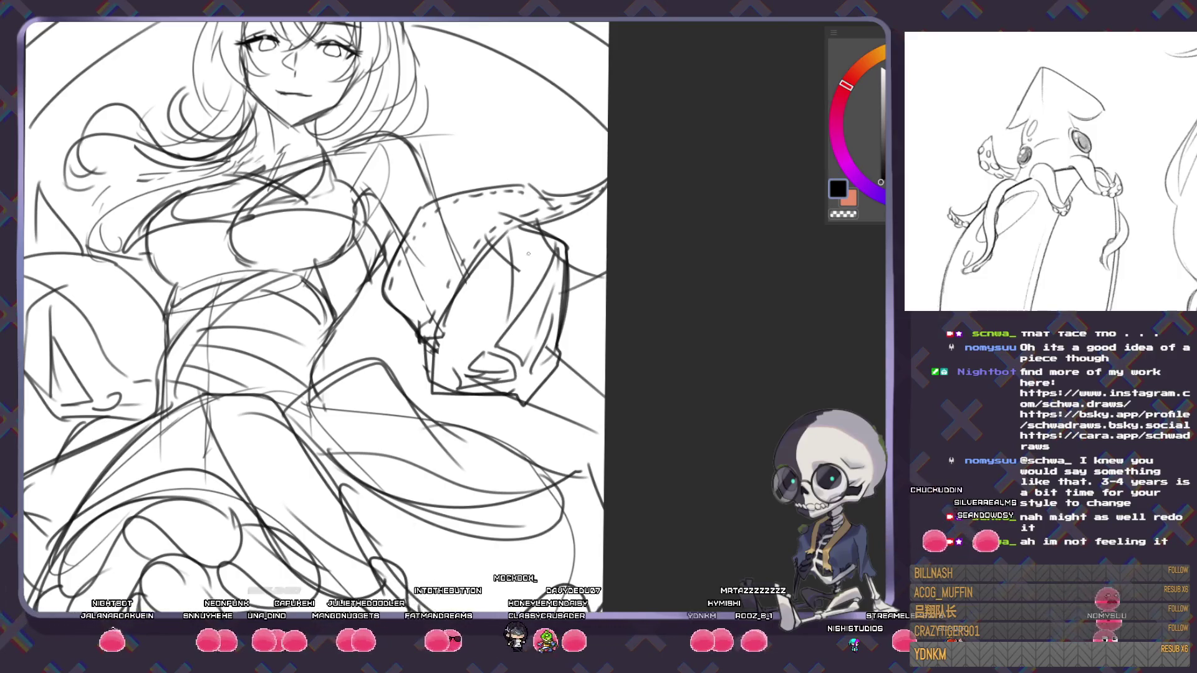
{"action": "scroll", "coordinate": [437, 398], "scroll_direction": "down", "scroll_amount": 5}
{"action": "scroll", "coordinate": [438, 398], "scroll_direction": "up", "scroll_amount": 3}
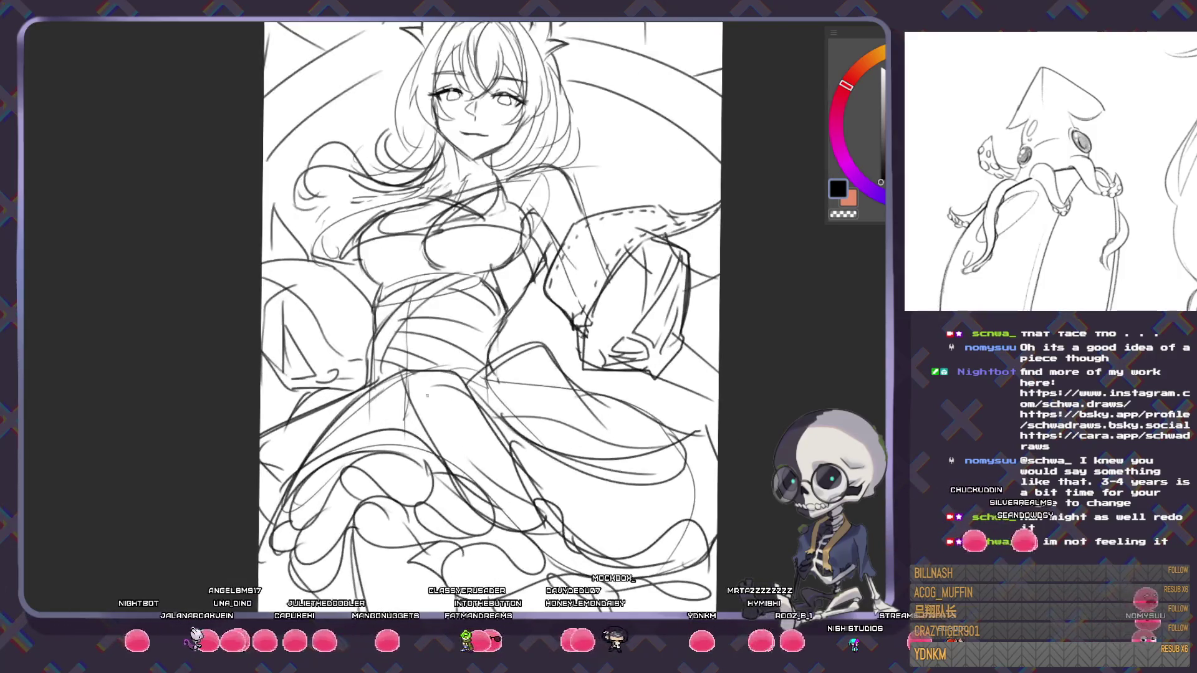
{"action": "left_click_drag", "start_coordinate": [437, 398], "coordinate": [491, 383]}
{"action": "scroll", "coordinate": [465, 351], "scroll_direction": "up", "scroll_amount": 2}
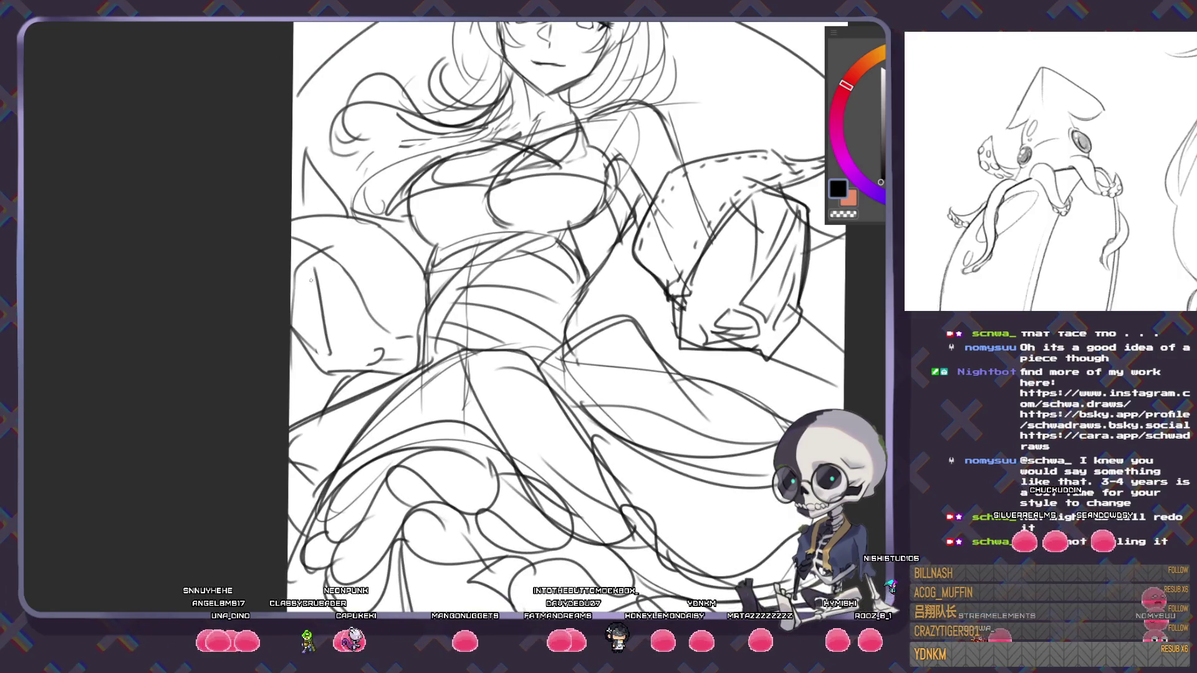
- Add strokes and a dotted seam line to the left pillow shape
{"action": "left_click_drag", "start_coordinate": [310, 286], "coordinate": [337, 318]}
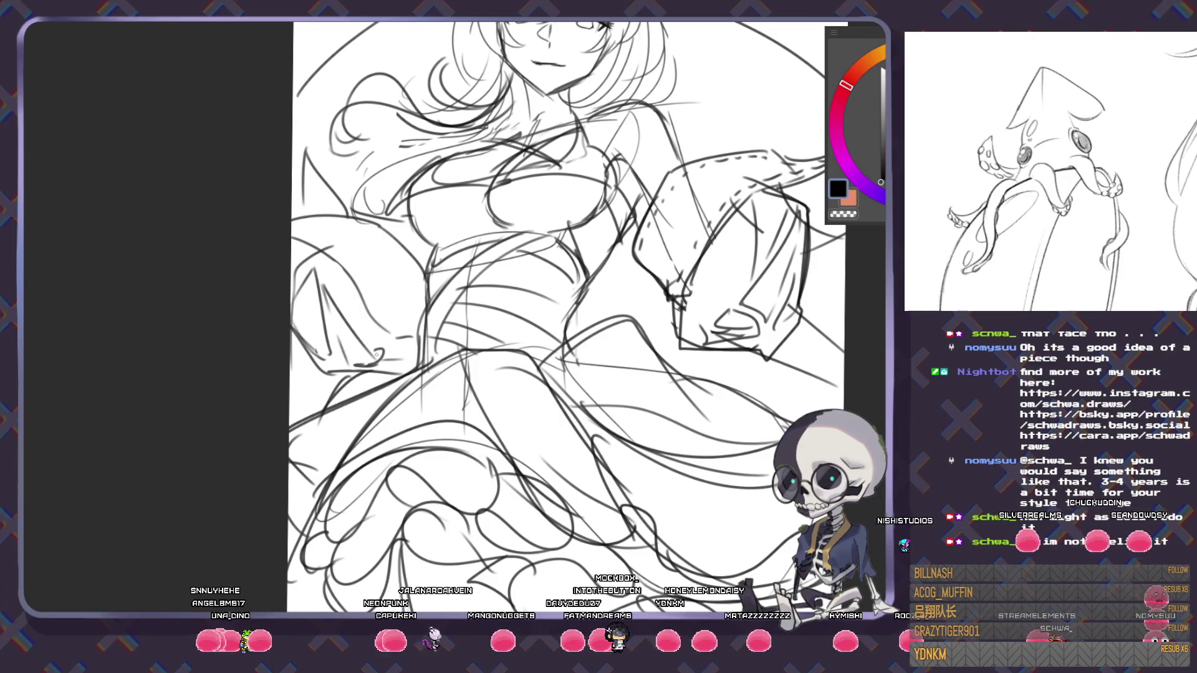
{"action": "left_click_drag", "start_coordinate": [357, 363], "coordinate": [406, 357]}
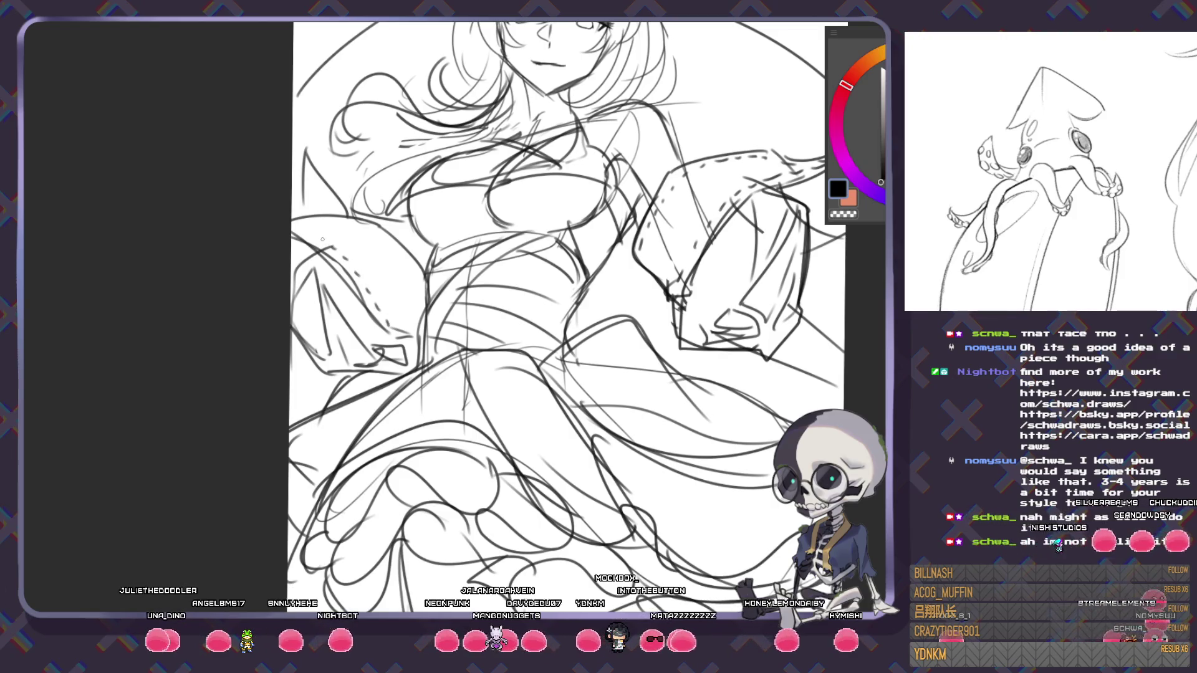
{"action": "left_click_drag", "start_coordinate": [298, 231], "coordinate": [376, 230]}
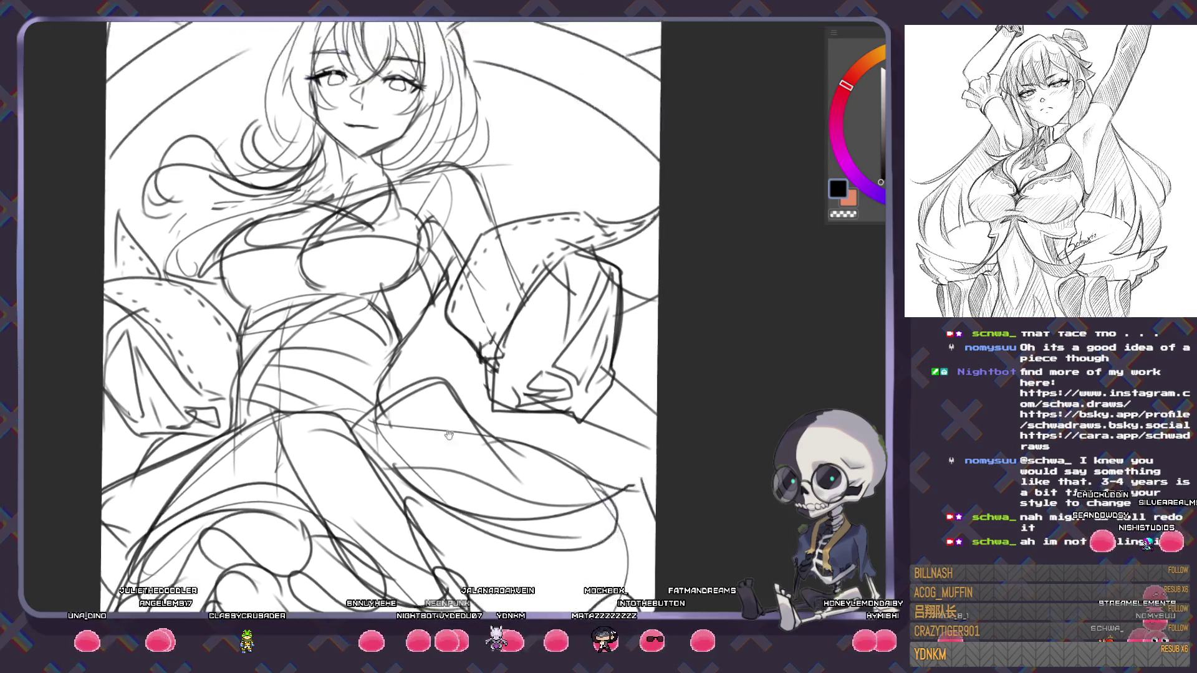
{"action": "left_click_drag", "start_coordinate": [320, 270], "coordinate": [512, 364]}
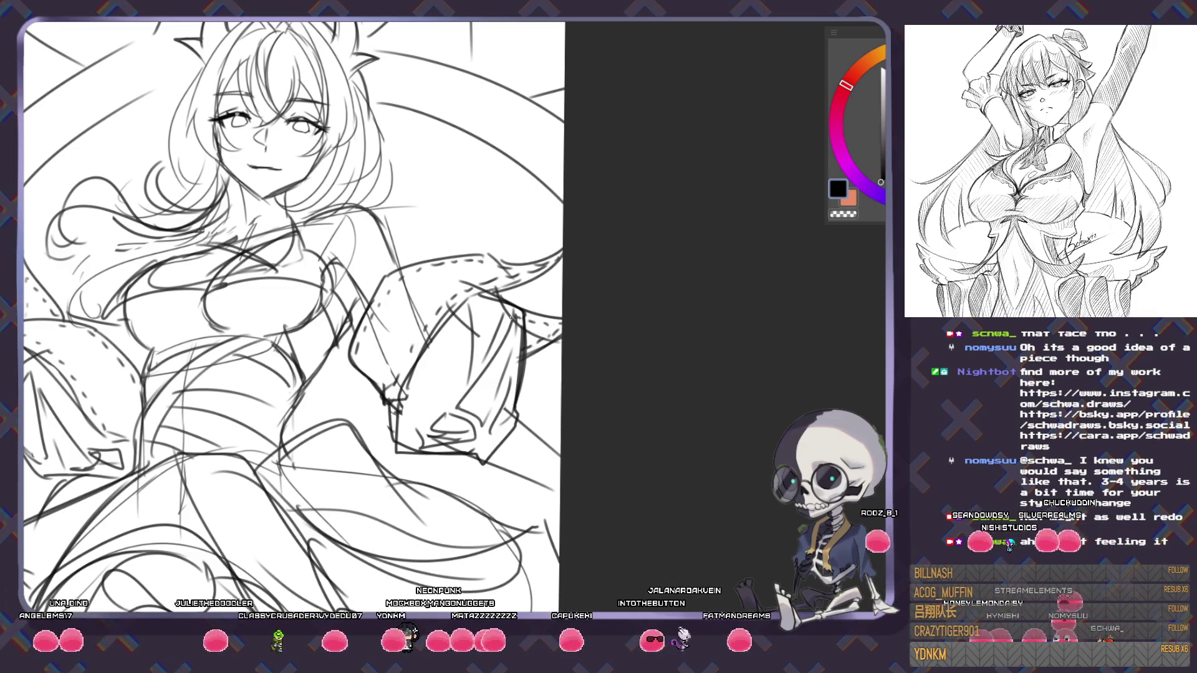
{"action": "scroll", "coordinate": [562, 433], "scroll_direction": "down", "scroll_amount": 2}
{"action": "scroll", "coordinate": [562, 433], "scroll_direction": "down", "scroll_amount": 2}
{"action": "scroll", "coordinate": [588, 395], "scroll_direction": "up", "scroll_amount": 2}
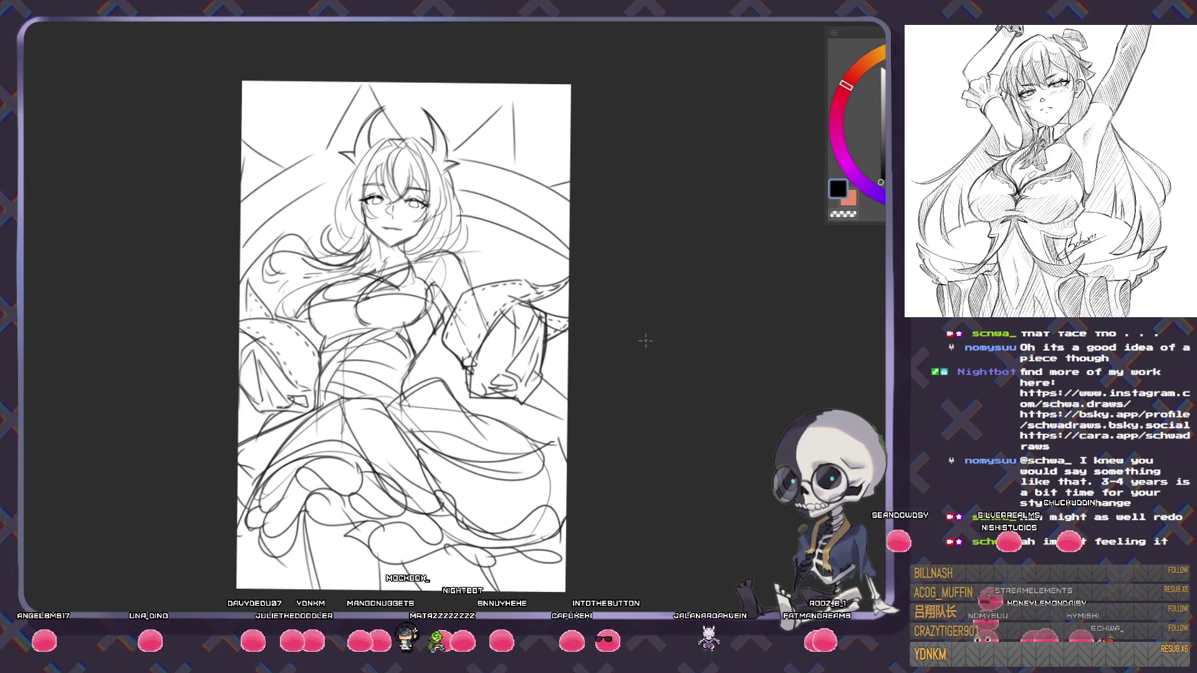
- Sketch an oval object under the horned girl's hand, lighten part of it, and add faint waist strokes
{"action": "scroll", "coordinate": [516, 416], "scroll_direction": "down", "scroll_amount": 2}
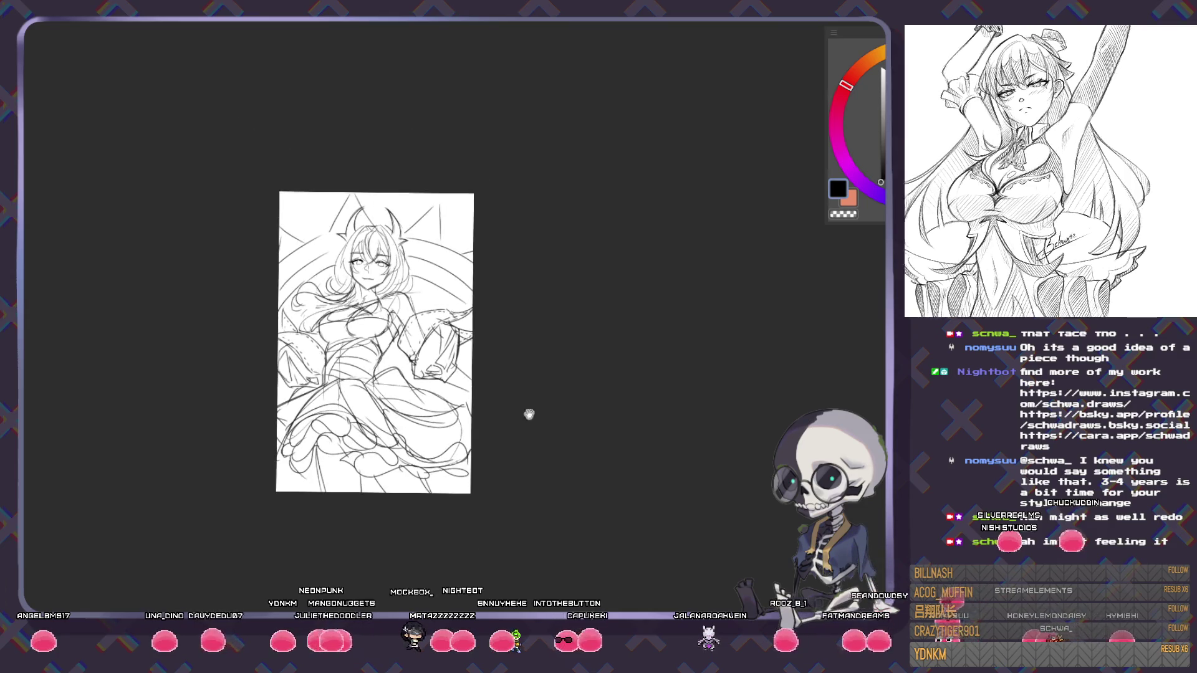
{"action": "scroll", "coordinate": [516, 415], "scroll_direction": "up", "scroll_amount": 5}
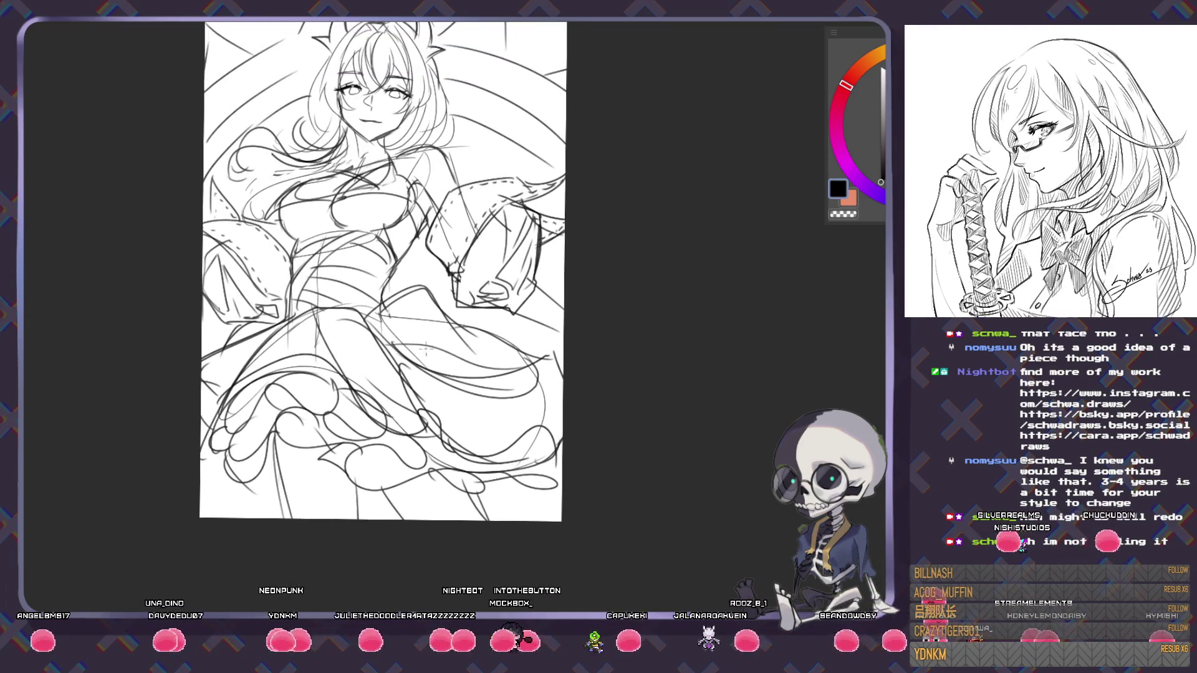
{"action": "left_click_drag", "start_coordinate": [445, 398], "coordinate": [451, 345]}
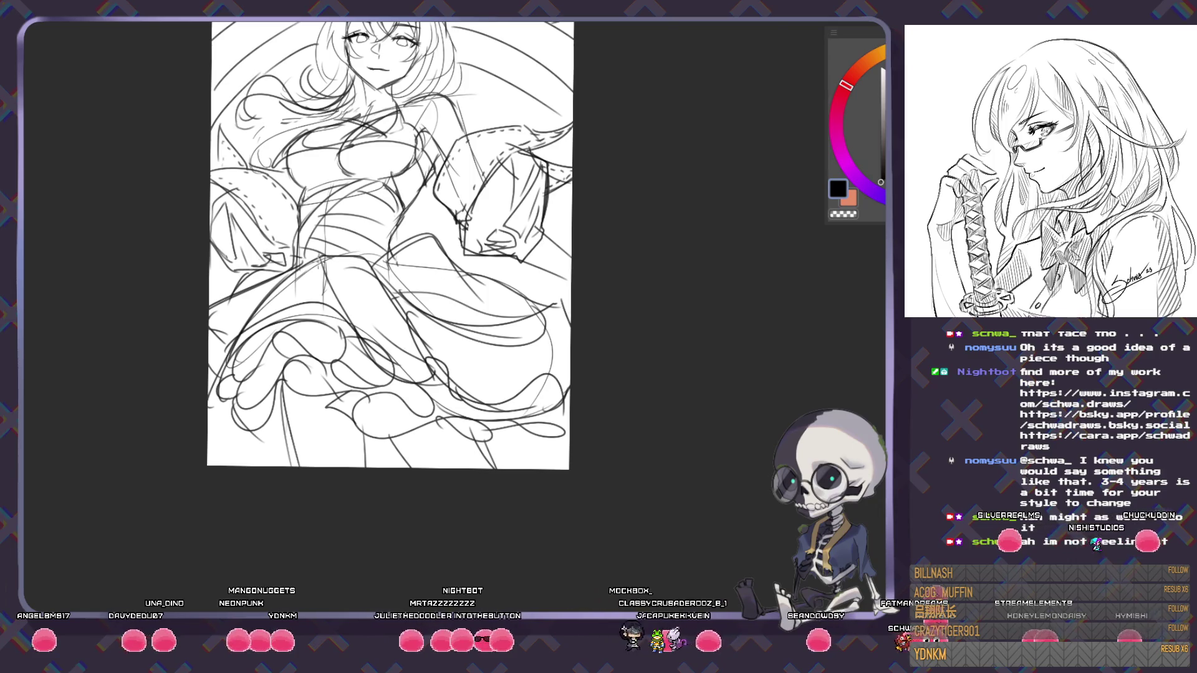
{"action": "left_click_drag", "start_coordinate": [533, 389], "coordinate": [538, 378]}
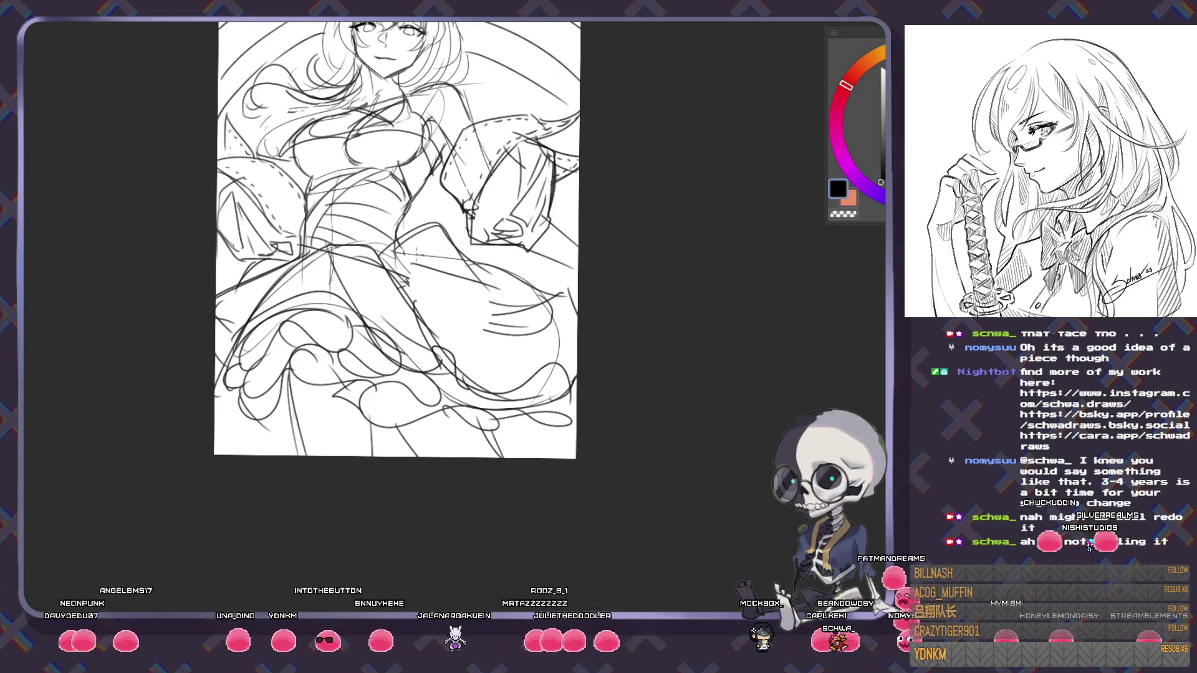
{"action": "left_click_drag", "start_coordinate": [416, 265], "coordinate": [441, 301]}
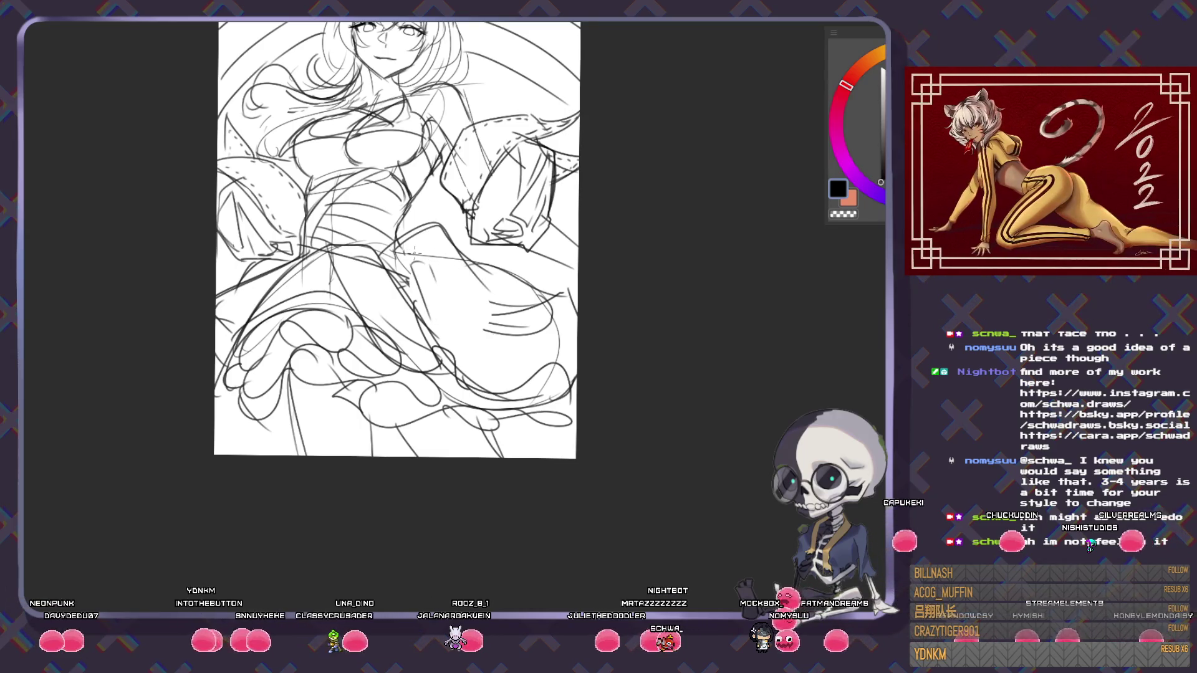
{"action": "left_click_drag", "start_coordinate": [405, 246], "coordinate": [414, 293]}
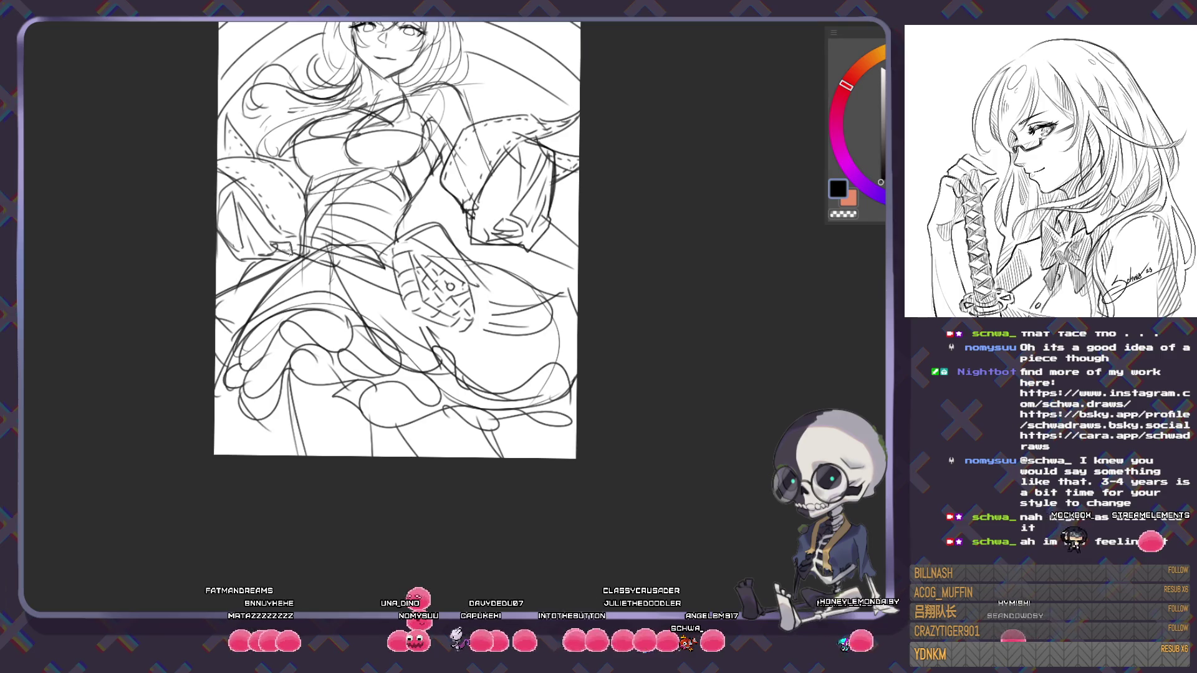
{"action": "left_click_drag", "start_coordinate": [287, 251], "coordinate": [331, 242]}
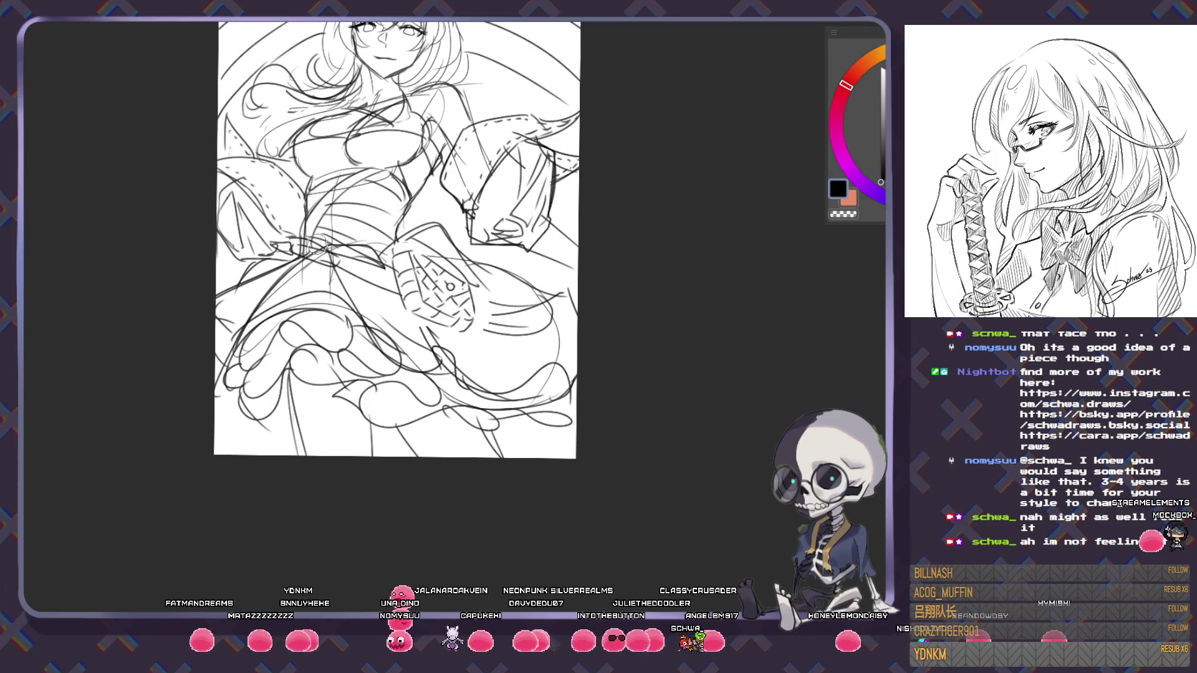
- Undo the faint waist strokes, add short strokes beside the waist object, then hide the old sketch
{"action": "key", "text": "ctrl+z"}
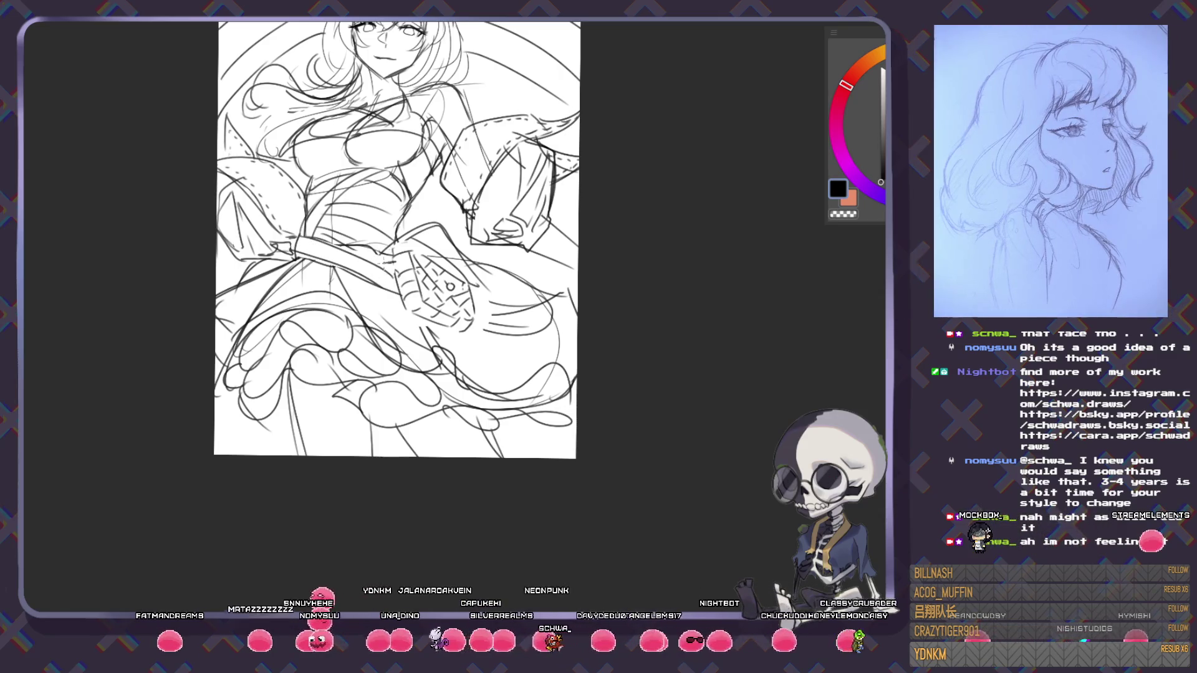
{"action": "scroll", "coordinate": [398, 264], "scroll_direction": "down", "scroll_amount": 2}
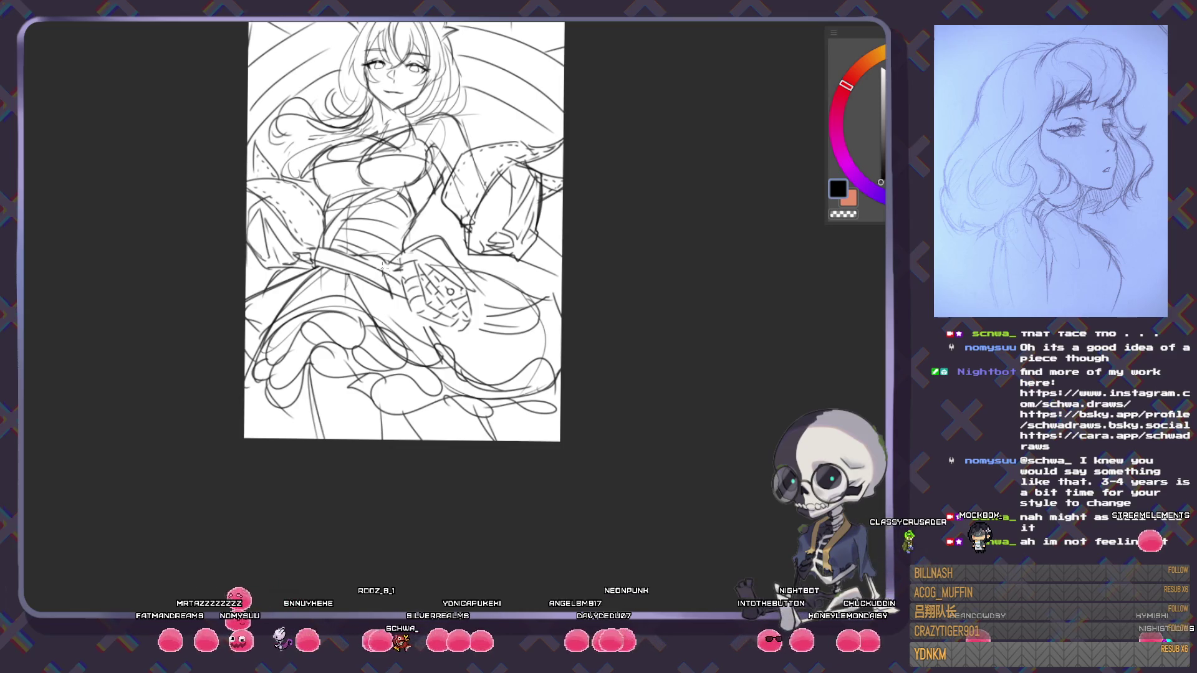
{"action": "left_click_drag", "start_coordinate": [378, 265], "coordinate": [389, 293]}
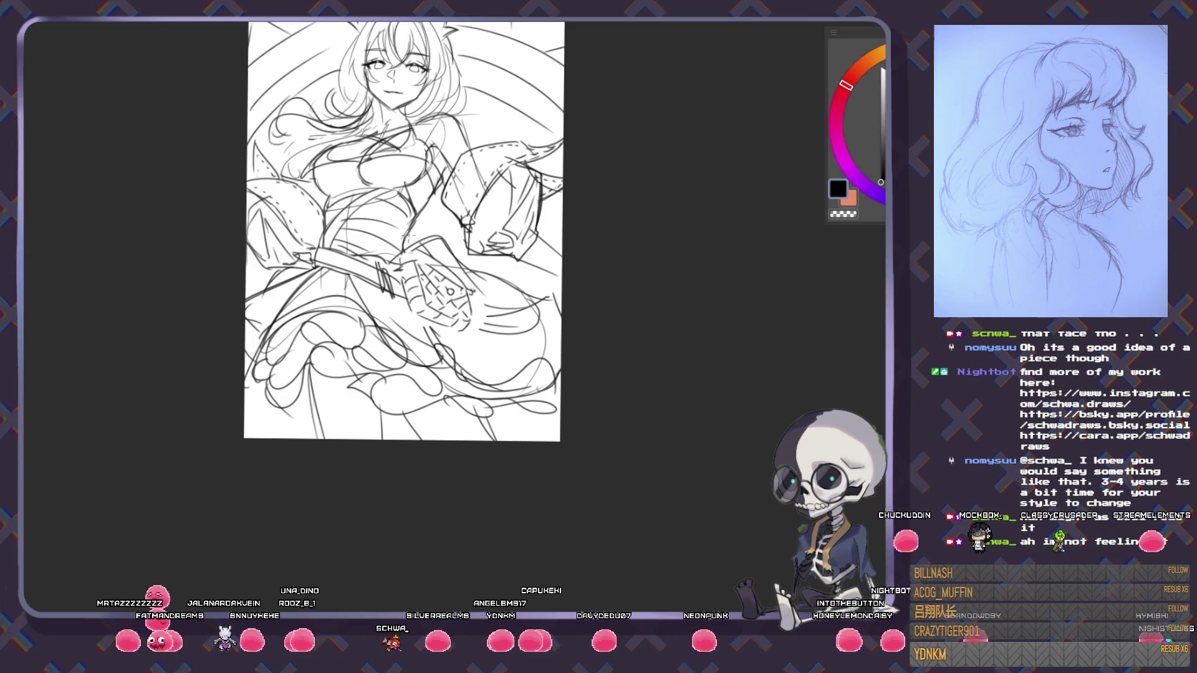
{"action": "scroll", "coordinate": [466, 253], "scroll_direction": "down", "scroll_amount": 5}
{"action": "scroll", "coordinate": [466, 253], "scroll_direction": "up", "scroll_amount": 2}
{"action": "scroll", "coordinate": [474, 256], "scroll_direction": "up", "scroll_amount": 3}
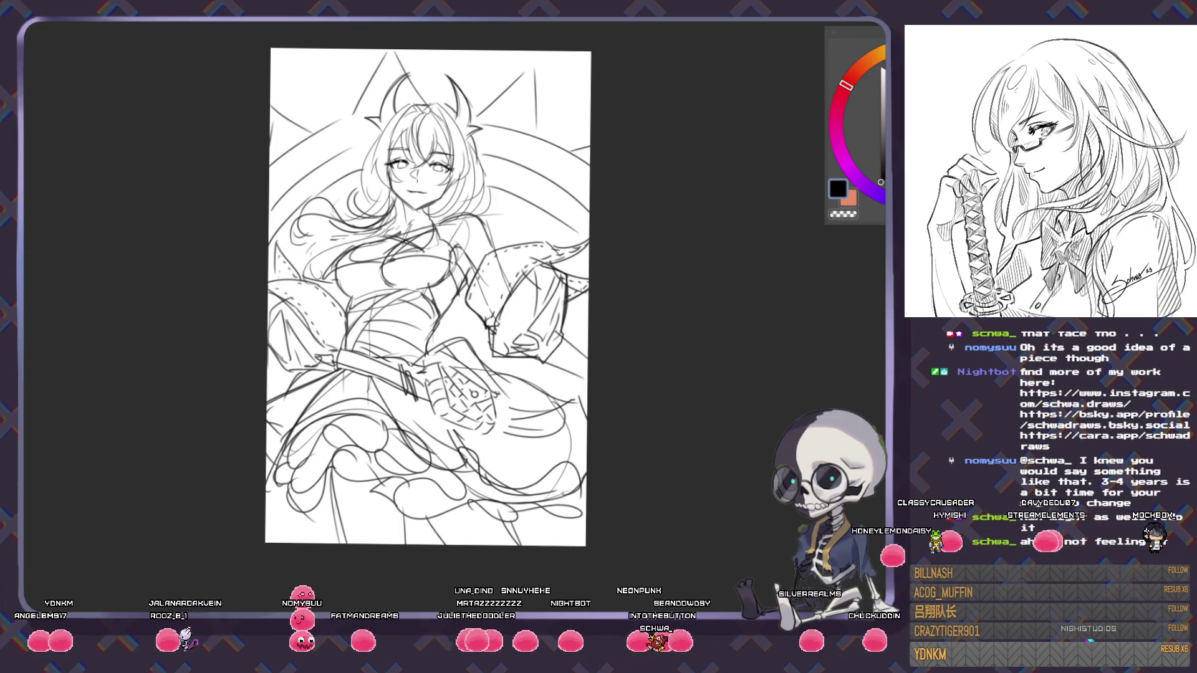
{"action": "key", "text": "Delete"}
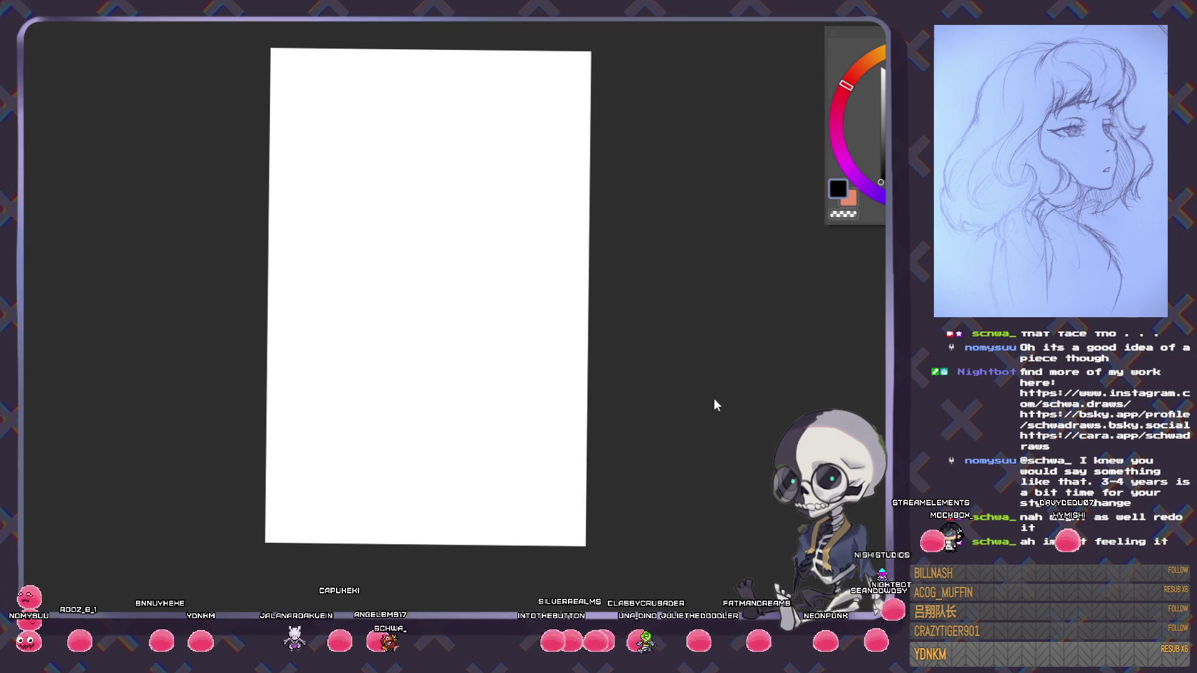
- Rough in the new head's centre line, jaw and crown, plus the neck and shoulder lines
{"action": "left_click_drag", "start_coordinate": [398, 144], "coordinate": [421, 251]}
{"action": "mouse_move", "coordinate": [371, 185]}
{"action": "left_mouse_down"}
{"action": "mouse_move", "coordinate": [406, 232]}
{"action": "mouse_move", "coordinate": [465, 180]}
{"action": "left_mouse_up"}
{"action": "mouse_move", "coordinate": [369, 182]}
{"action": "left_mouse_down"}
{"action": "mouse_move", "coordinate": [402, 117]}
{"action": "mouse_move", "coordinate": [465, 183]}
{"action": "mouse_move", "coordinate": [390, 133]}
{"action": "left_mouse_up"}
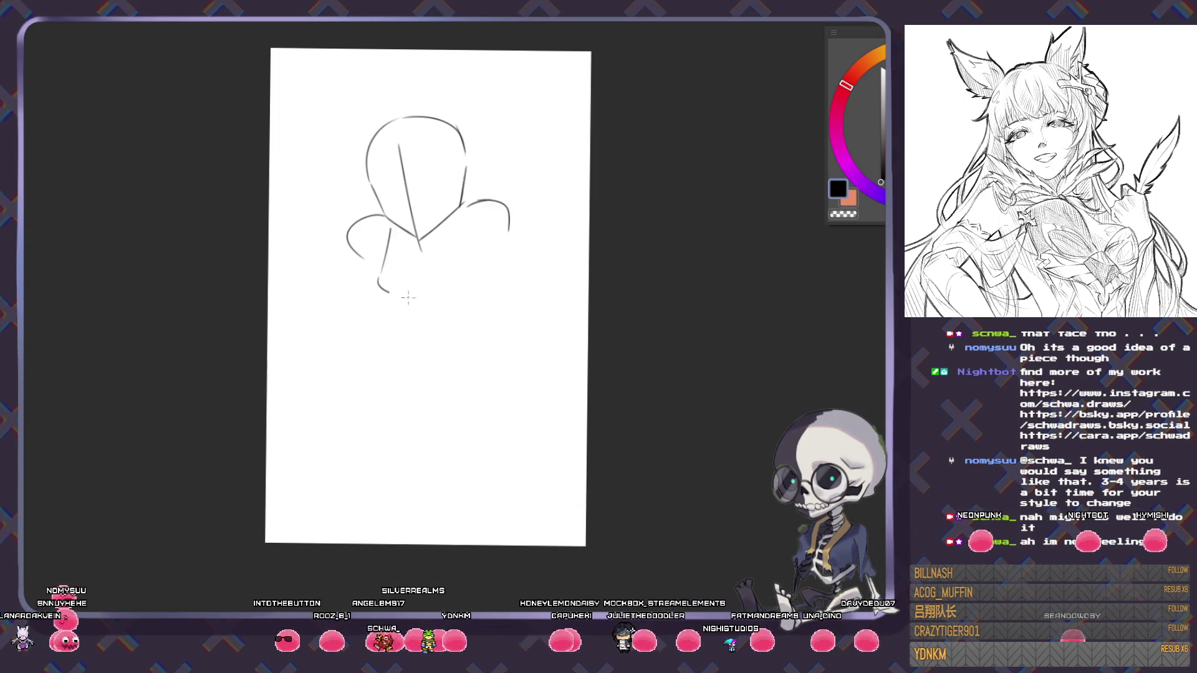
{"action": "left_click_drag", "start_coordinate": [378, 287], "coordinate": [493, 268]}
{"action": "key", "text": "ctrl+z"}
{"action": "key", "text": "ctrl+z"}
{"action": "mouse_move", "coordinate": [443, 215]}
{"action": "left_mouse_down"}
{"action": "mouse_move", "coordinate": [430, 247]}
{"action": "mouse_move", "coordinate": [373, 269]}
{"action": "left_mouse_up"}
{"action": "key", "text": "ctrl+z"}
{"action": "left_click_drag", "start_coordinate": [446, 215], "coordinate": [476, 268]}
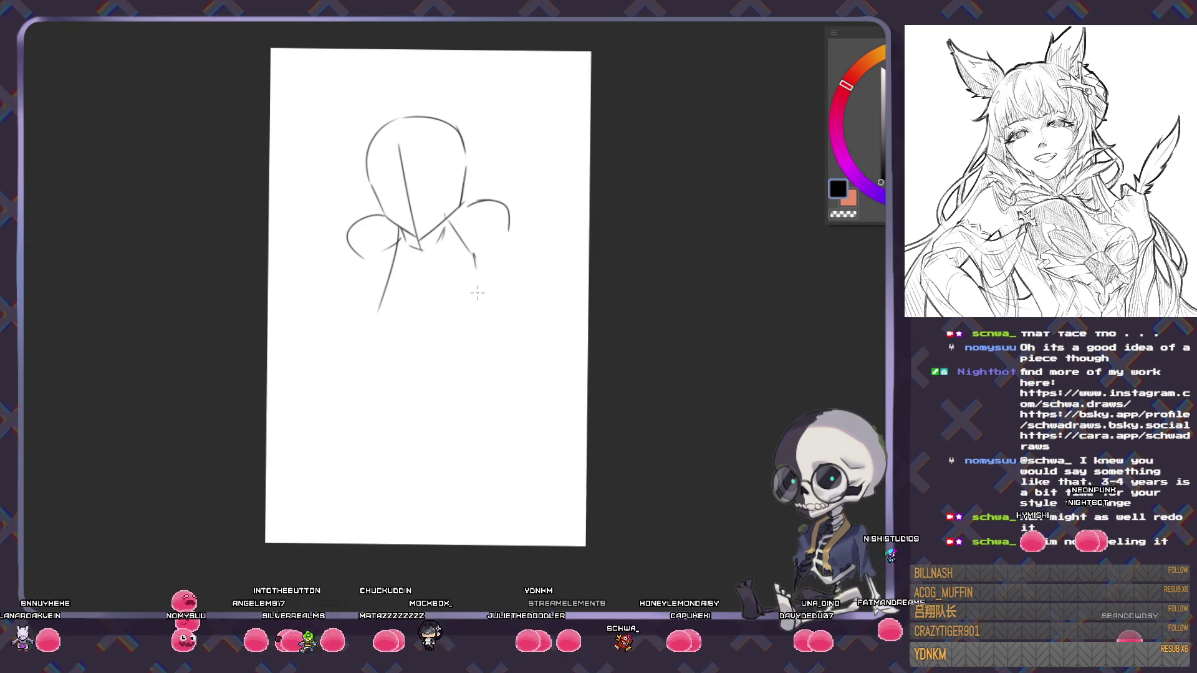
{"action": "mouse_move", "coordinate": [399, 238]}
{"action": "left_mouse_down"}
{"action": "mouse_move", "coordinate": [418, 343]}
{"action": "mouse_move", "coordinate": [496, 293]}
{"action": "left_mouse_up"}
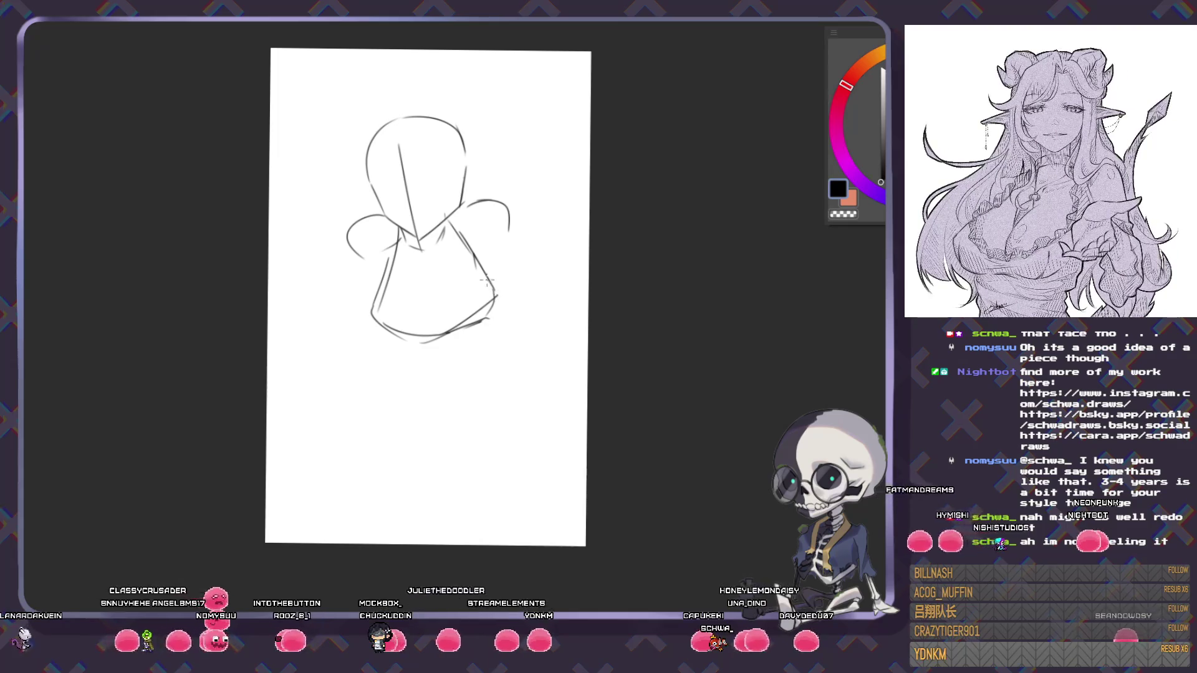
- Sketch the hip and backside curve and both legs, redrawing the right leg from the hip
{"action": "mouse_move", "coordinate": [500, 274]}
{"action": "left_mouse_down"}
{"action": "mouse_move", "coordinate": [533, 334]}
{"action": "mouse_move", "coordinate": [481, 463]}
{"action": "left_mouse_up"}
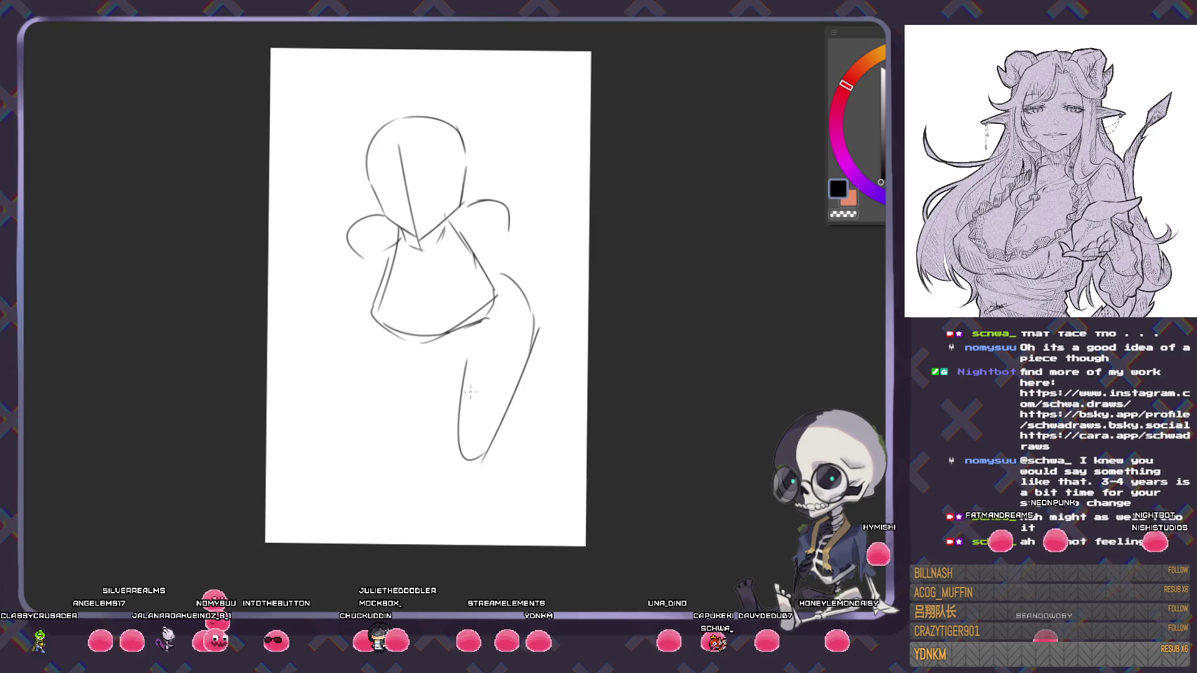
{"action": "left_click_drag", "start_coordinate": [450, 344], "coordinate": [460, 449]}
{"action": "mouse_move", "coordinate": [390, 344]}
{"action": "left_mouse_down"}
{"action": "mouse_move", "coordinate": [422, 464]}
{"action": "mouse_move", "coordinate": [450, 499]}
{"action": "mouse_move", "coordinate": [472, 457]}
{"action": "left_mouse_up"}
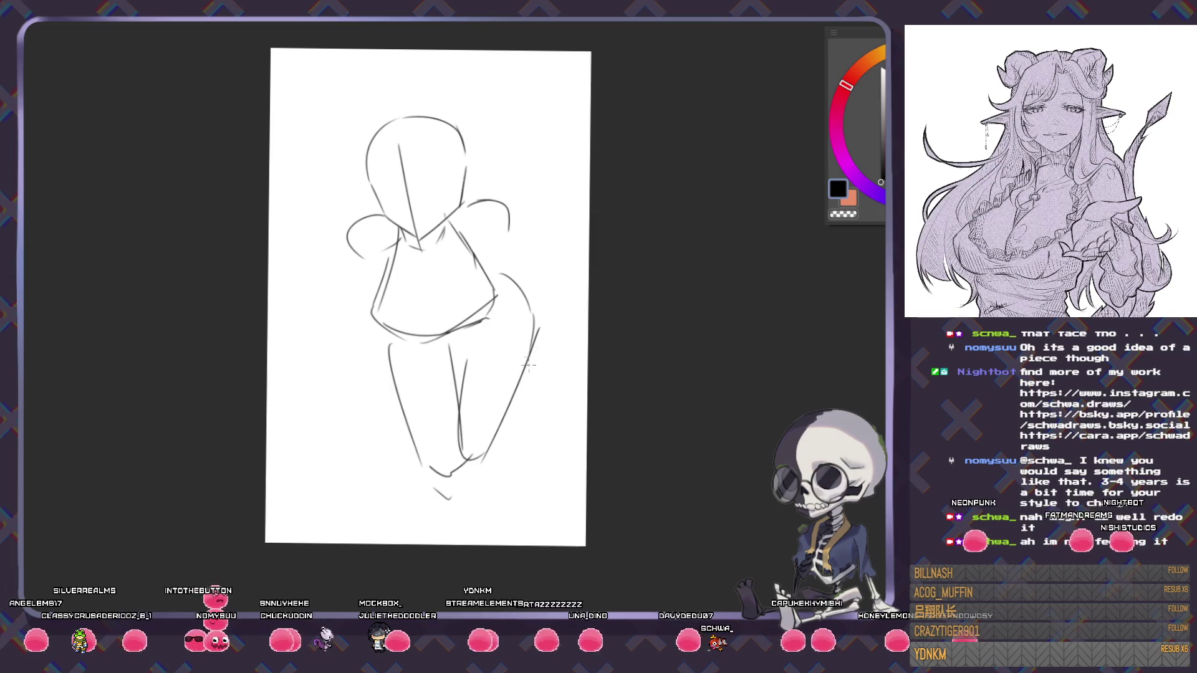
{"action": "left_click_drag", "start_coordinate": [535, 340], "coordinate": [499, 464]}
{"action": "key", "text": "ctrl+z"}
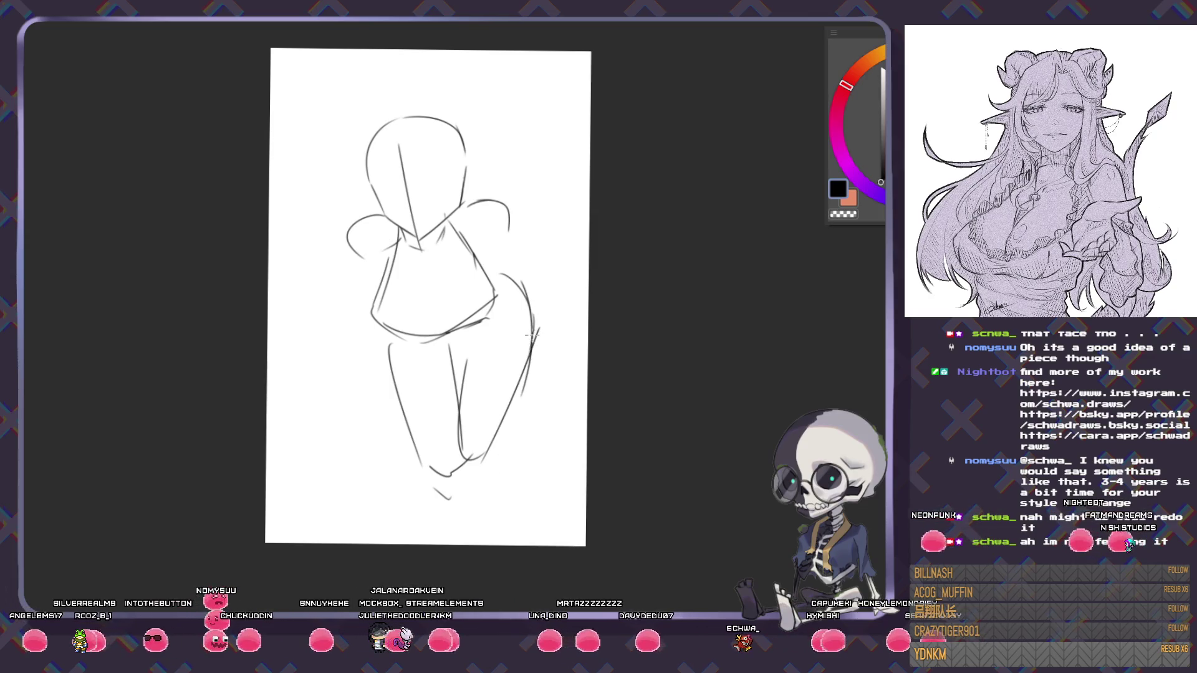
{"action": "left_click_drag", "start_coordinate": [538, 330], "coordinate": [482, 480]}
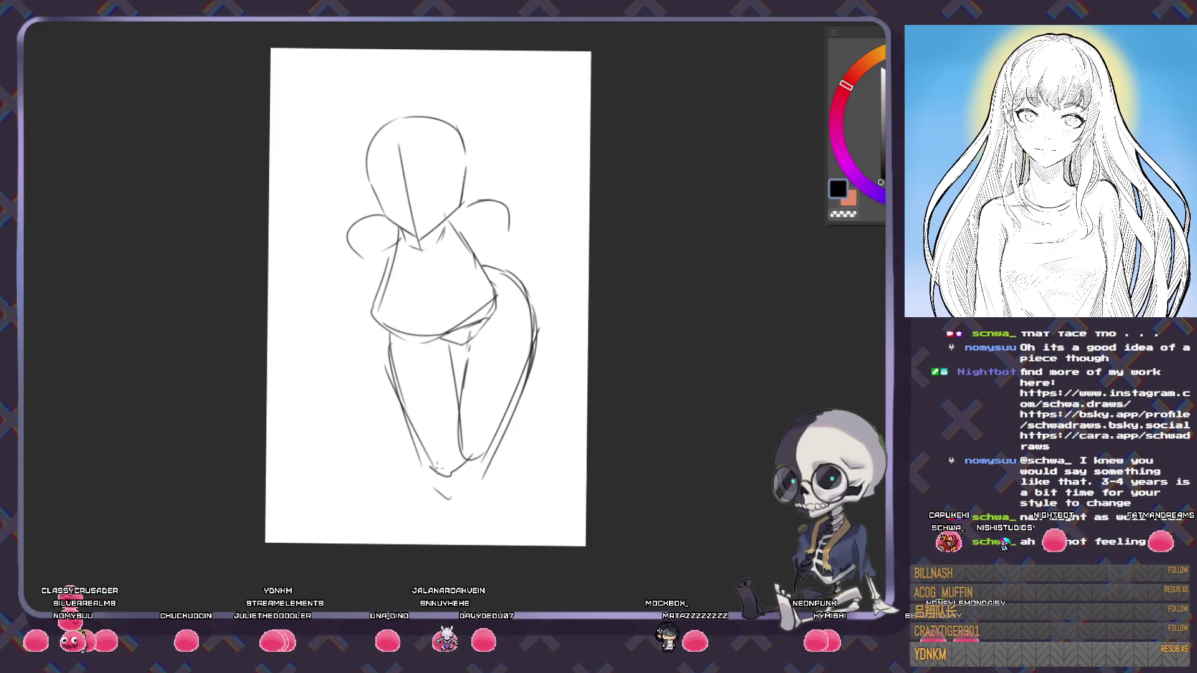
- Extend the leg lines down to the page bottom and redraw the right hip and thigh curve
{"action": "left_click_drag", "start_coordinate": [500, 431], "coordinate": [495, 530]}
{"action": "left_click_drag", "start_coordinate": [464, 477], "coordinate": [475, 544]}
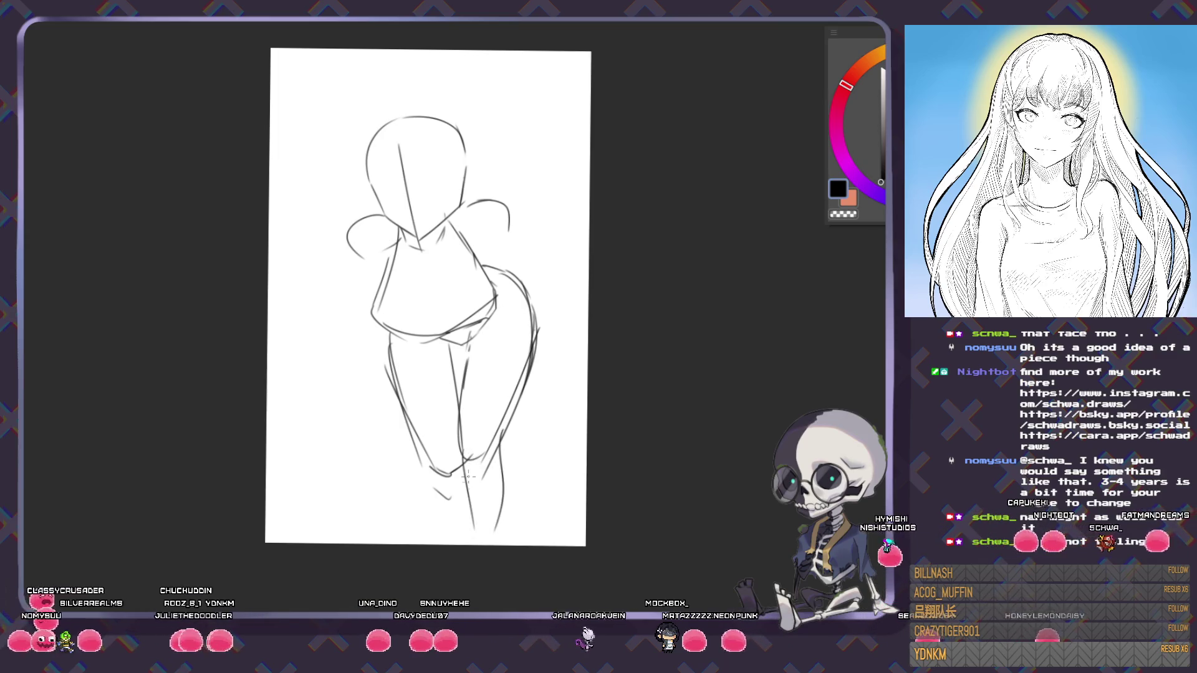
{"action": "left_click_drag", "start_coordinate": [504, 498], "coordinate": [494, 545]}
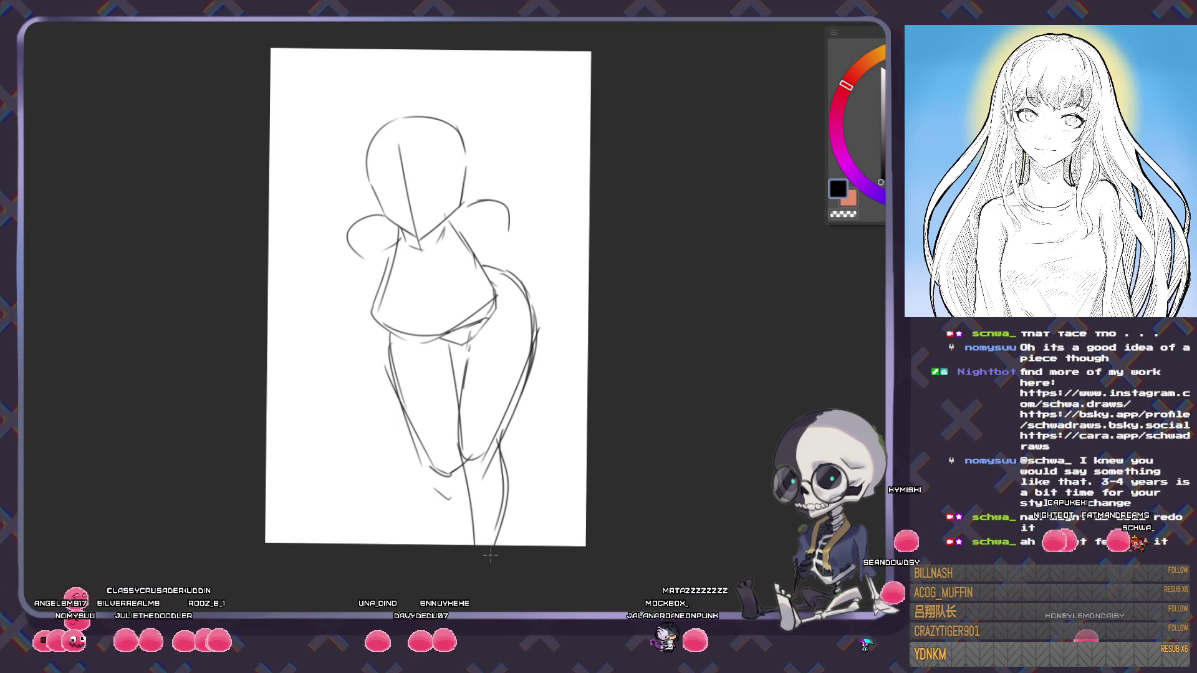
{"action": "left_click_drag", "start_coordinate": [425, 465], "coordinate": [443, 542]}
{"action": "left_click_drag", "start_coordinate": [462, 464], "coordinate": [475, 541]}
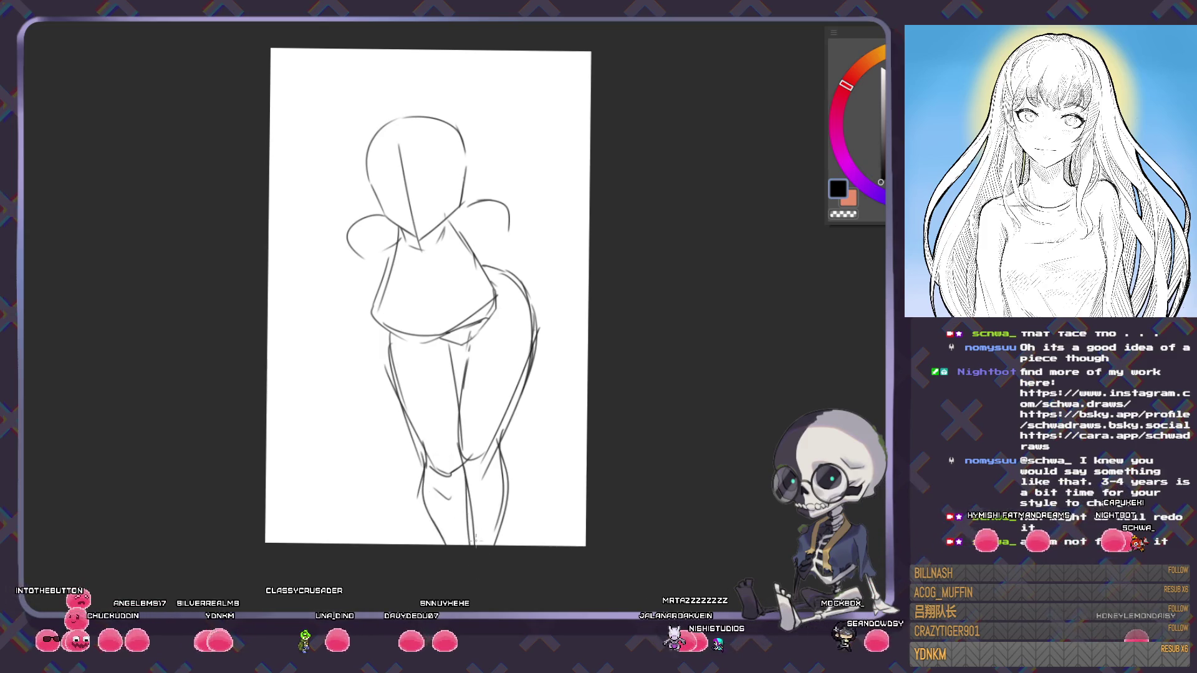
{"action": "scroll", "coordinate": [516, 269], "scroll_direction": "up", "scroll_amount": 2}
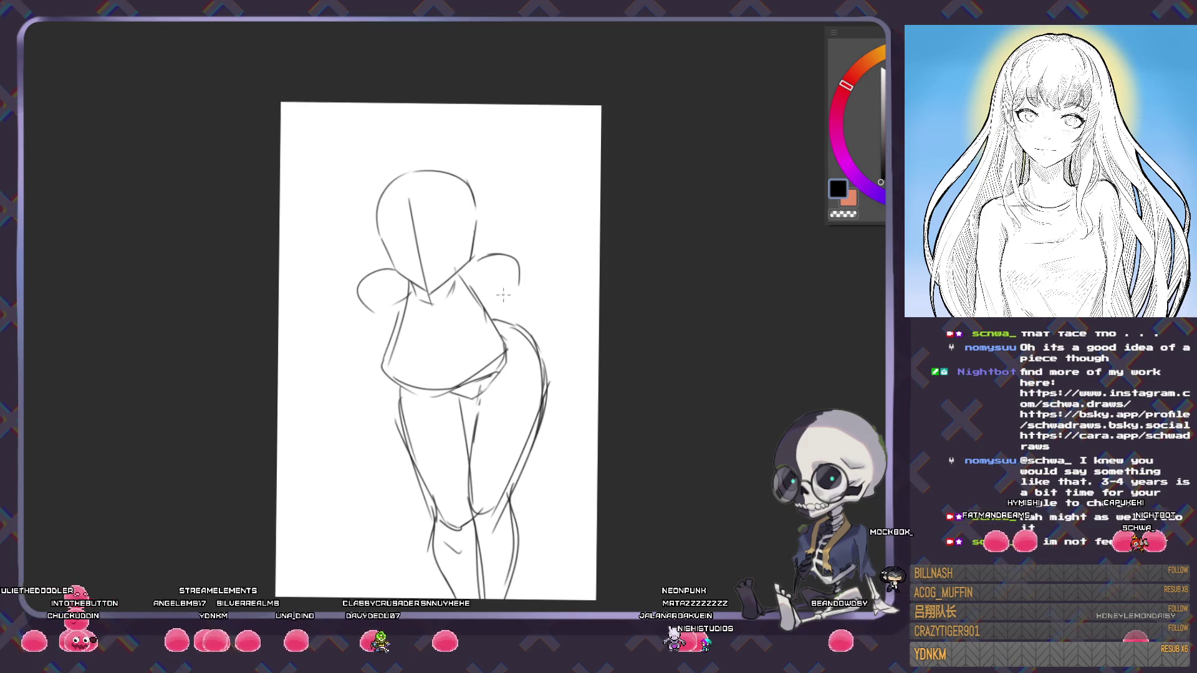
{"action": "left_click_drag", "start_coordinate": [517, 293], "coordinate": [496, 433]}
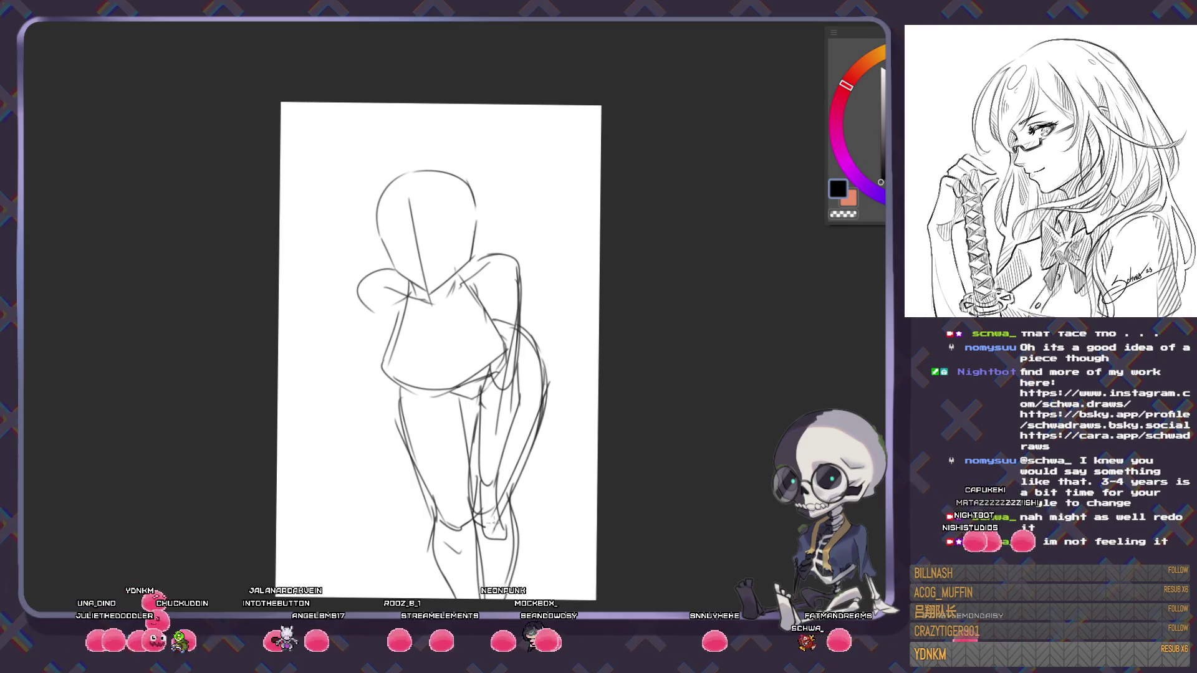
- Redraw the forward arm with a curving contour and add a curved stroke reaching left from the hand
{"action": "scroll", "coordinate": [514, 281], "scroll_direction": "up", "scroll_amount": 2}
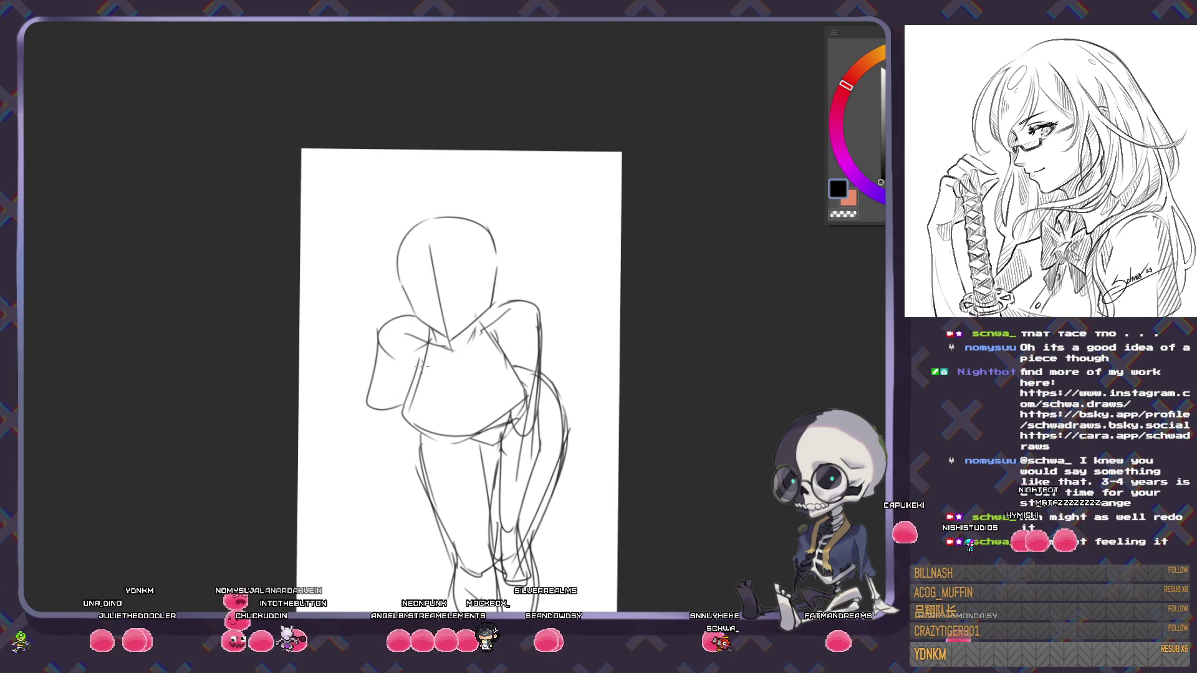
{"action": "key", "text": "ctrl+z"}
{"action": "left_click_drag", "start_coordinate": [378, 331], "coordinate": [381, 424]}
{"action": "key", "text": "ctrl+z"}
{"action": "left_click_drag", "start_coordinate": [378, 330], "coordinate": [391, 431]}
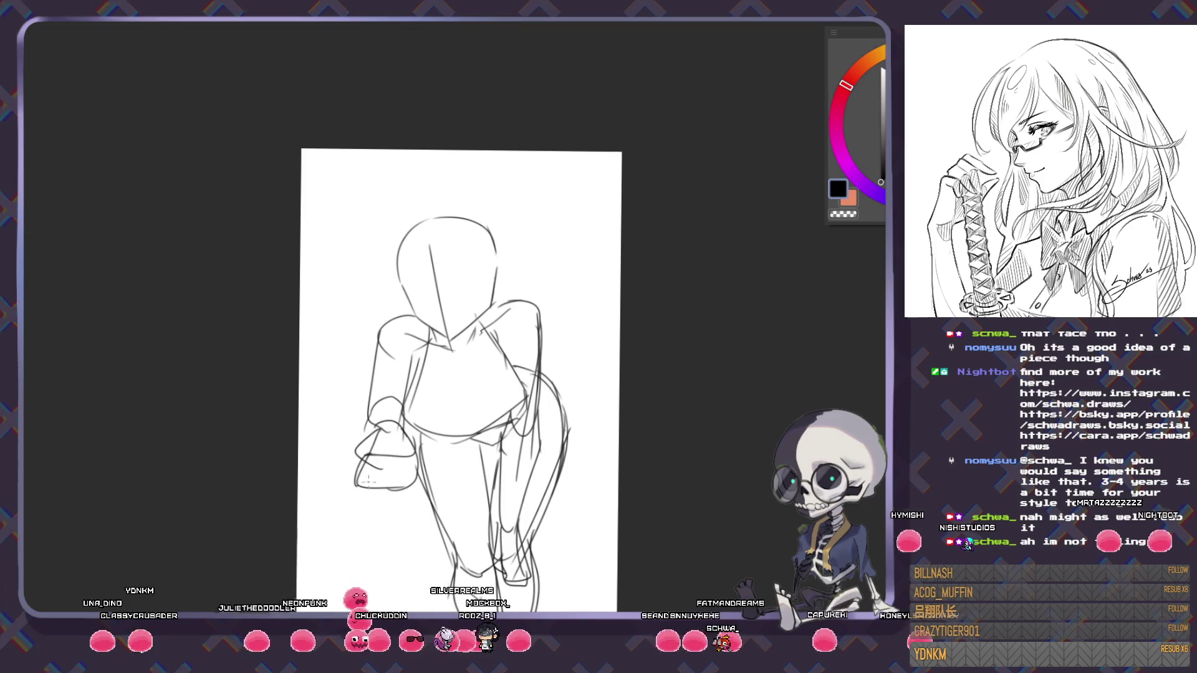
{"action": "left_click_drag", "start_coordinate": [343, 445], "coordinate": [339, 461]}
{"action": "key", "text": "ctrl+z"}
{"action": "left_click_drag", "start_coordinate": [330, 462], "coordinate": [372, 429]}
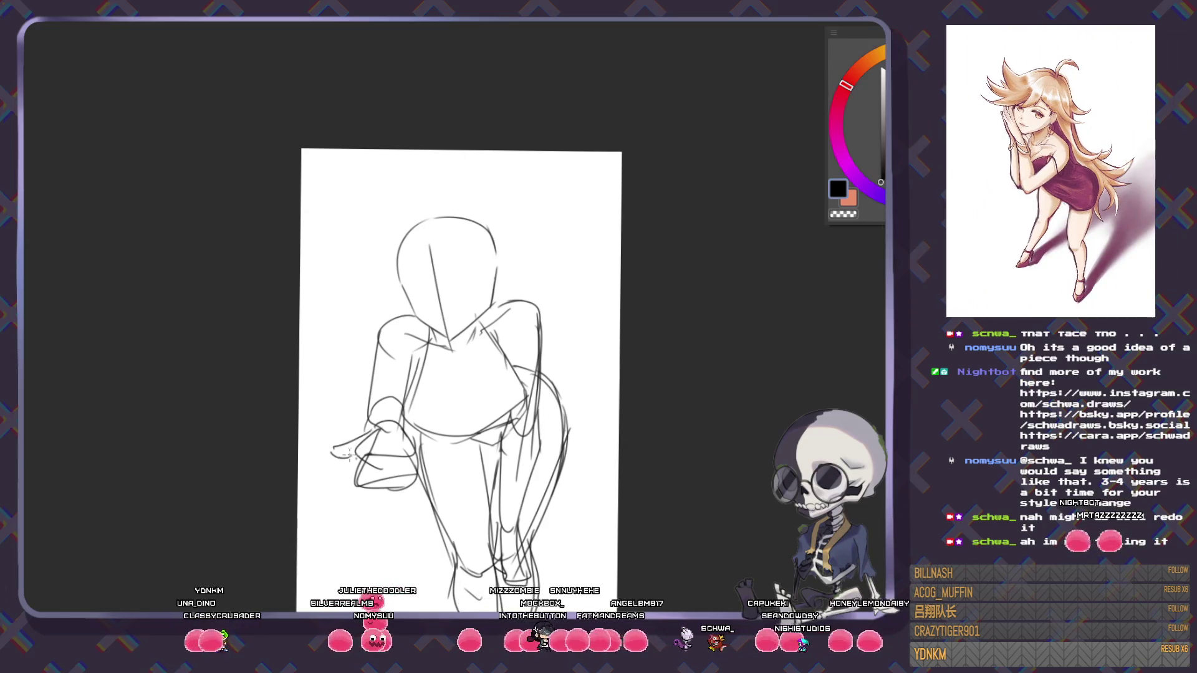
- Recentre the figure in the view and mark the eye line on the head
{"action": "left_click_drag", "start_coordinate": [493, 308], "coordinate": [494, 300]}
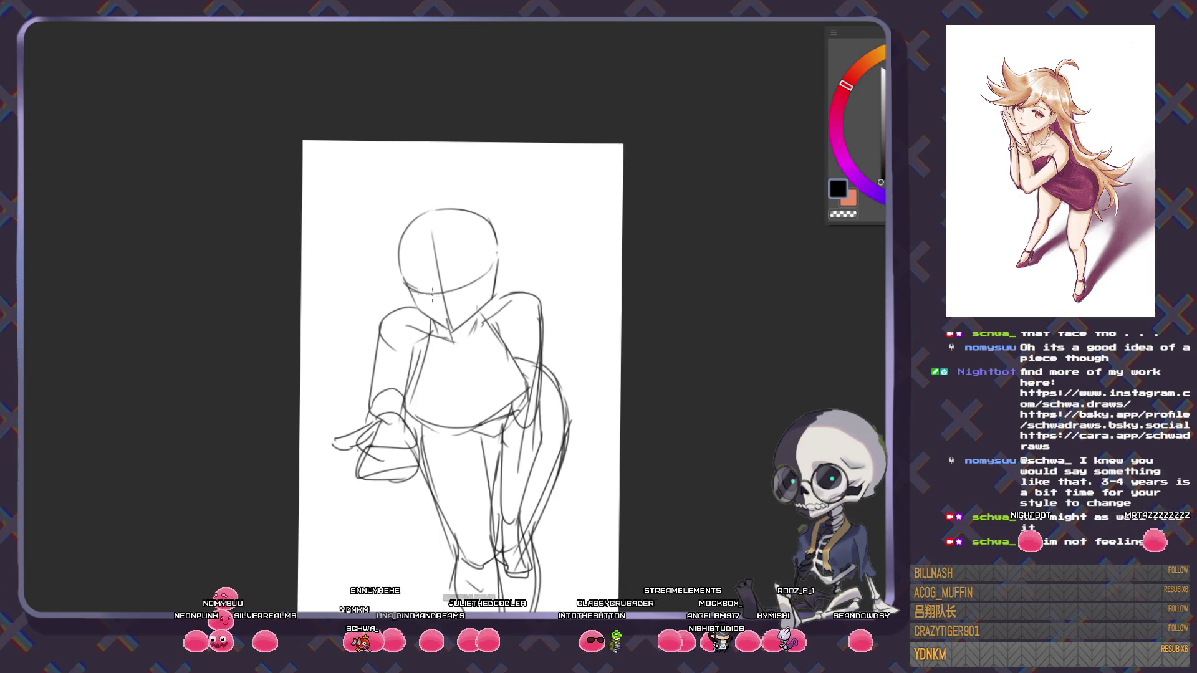
{"action": "scroll", "coordinate": [474, 256], "scroll_direction": "up", "scroll_amount": 2}
{"action": "left_click_drag", "start_coordinate": [529, 380], "coordinate": [503, 204]}
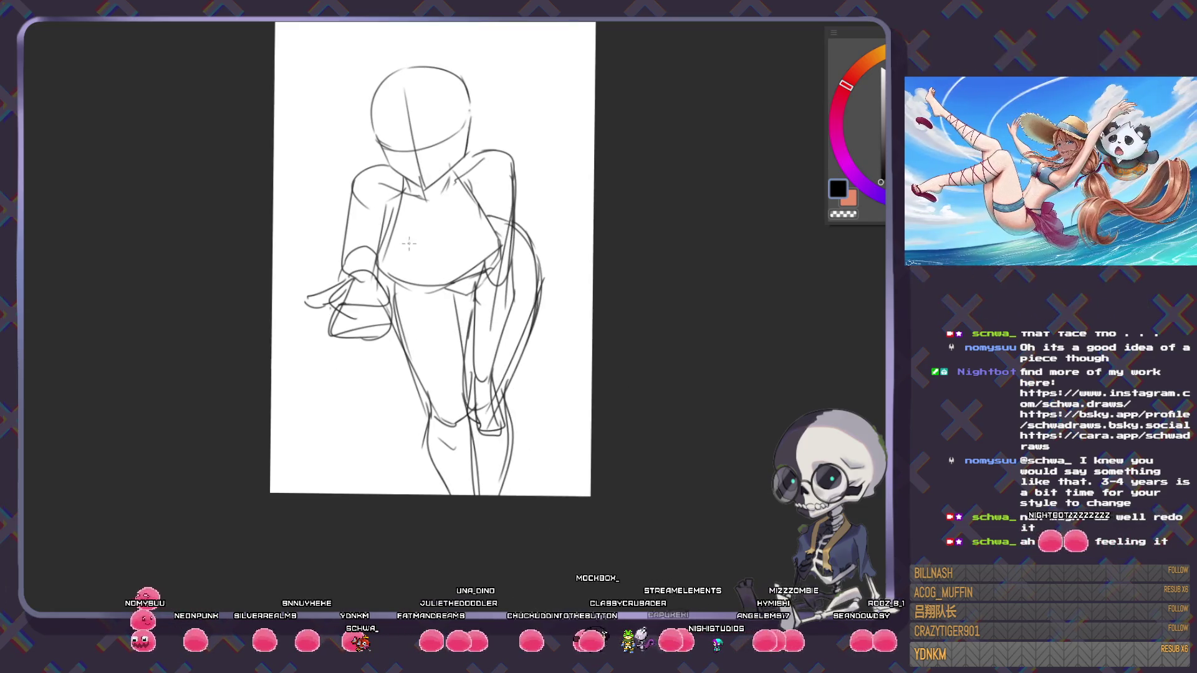
{"action": "left_click_drag", "start_coordinate": [451, 337], "coordinate": [469, 374]}
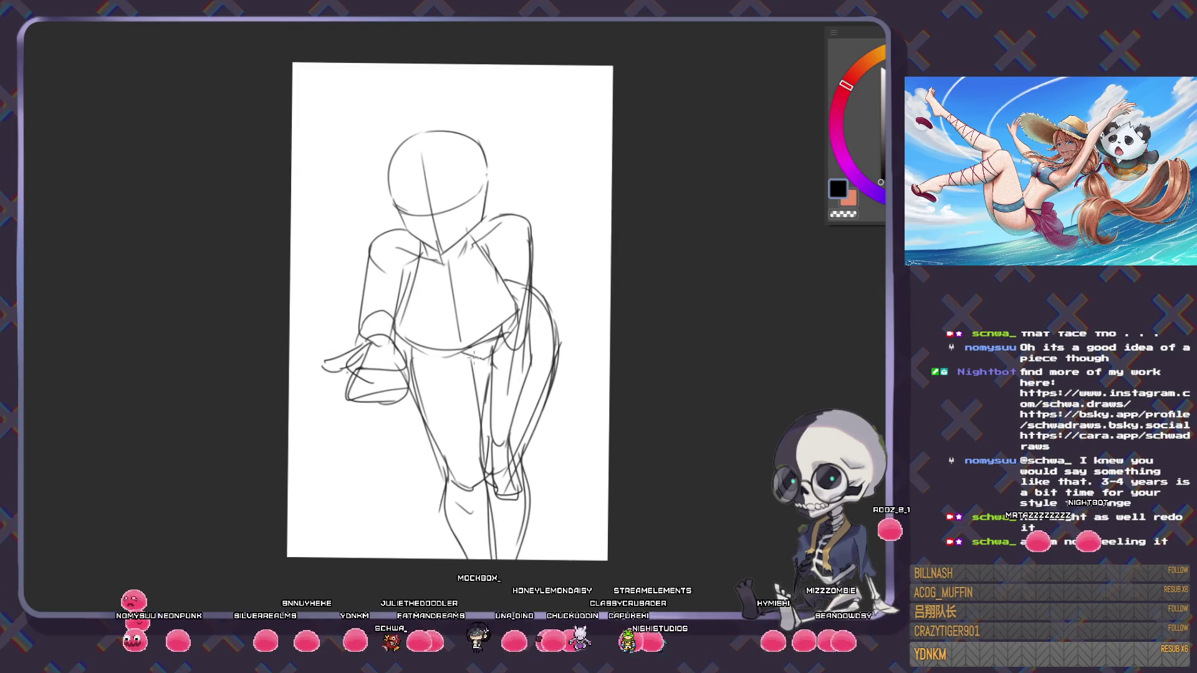
{"action": "left_click_drag", "start_coordinate": [527, 323], "coordinate": [543, 368]}
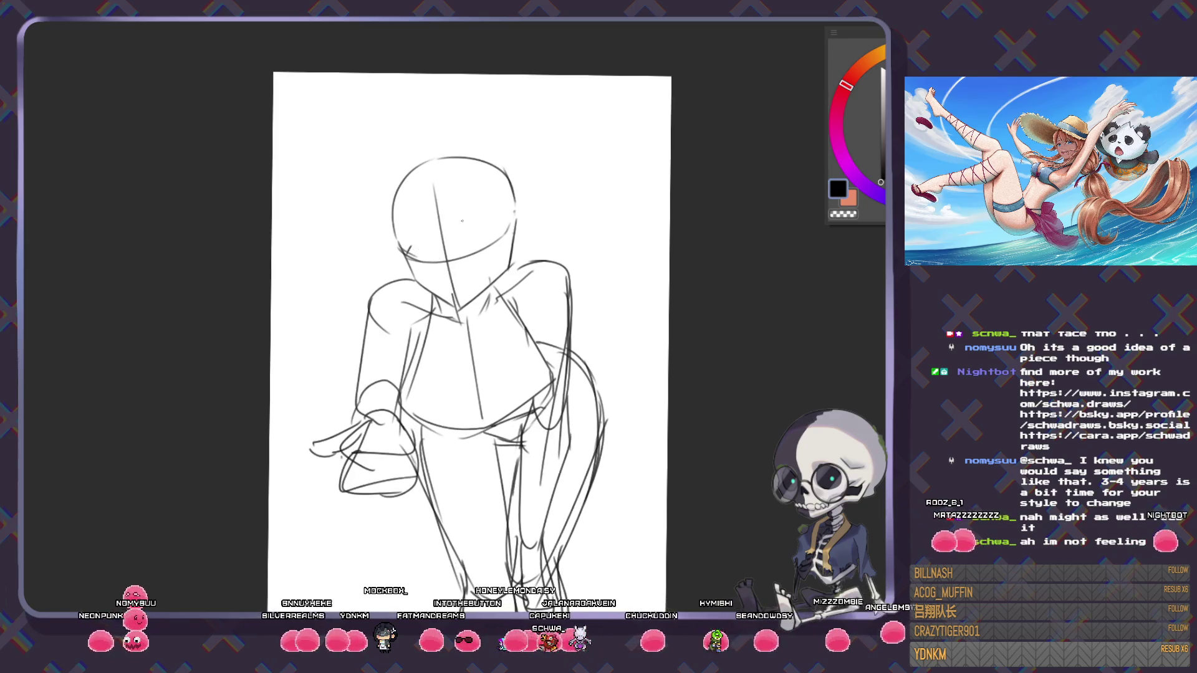
{"action": "left_click_drag", "start_coordinate": [462, 250], "coordinate": [488, 237]}
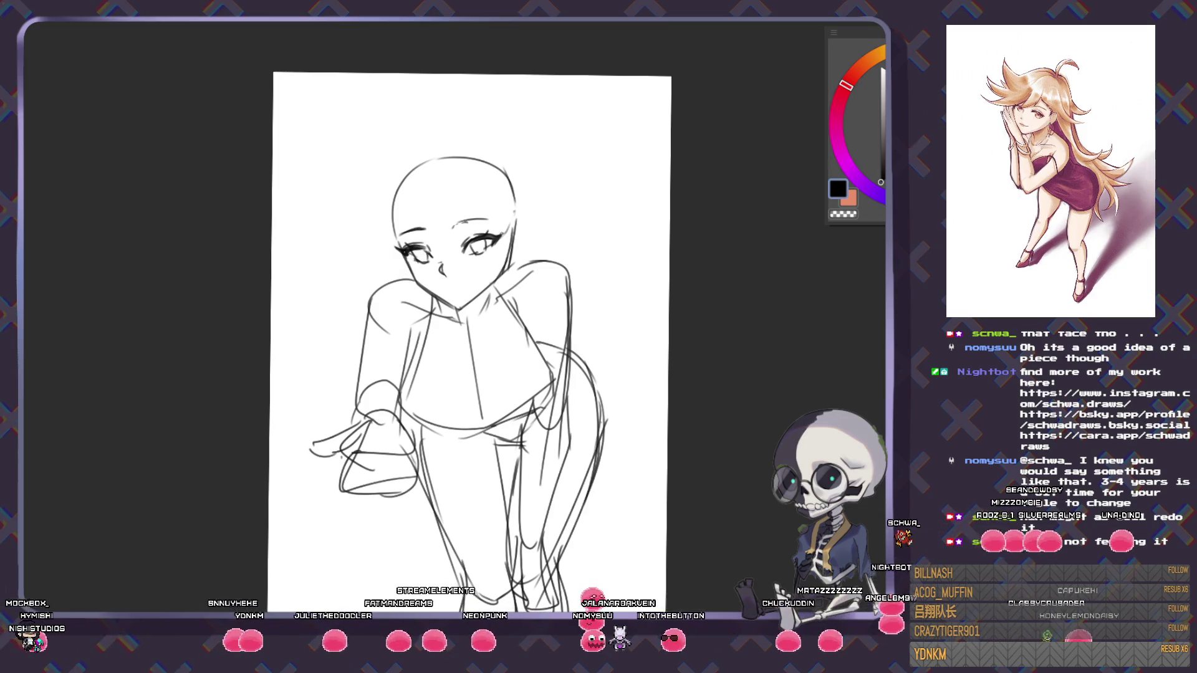
- Sketch the eyes, nudge the face features into place with Ctrl+T, then redraw a toothy smile
{"action": "left_click_drag", "start_coordinate": [408, 217], "coordinate": [489, 265]}
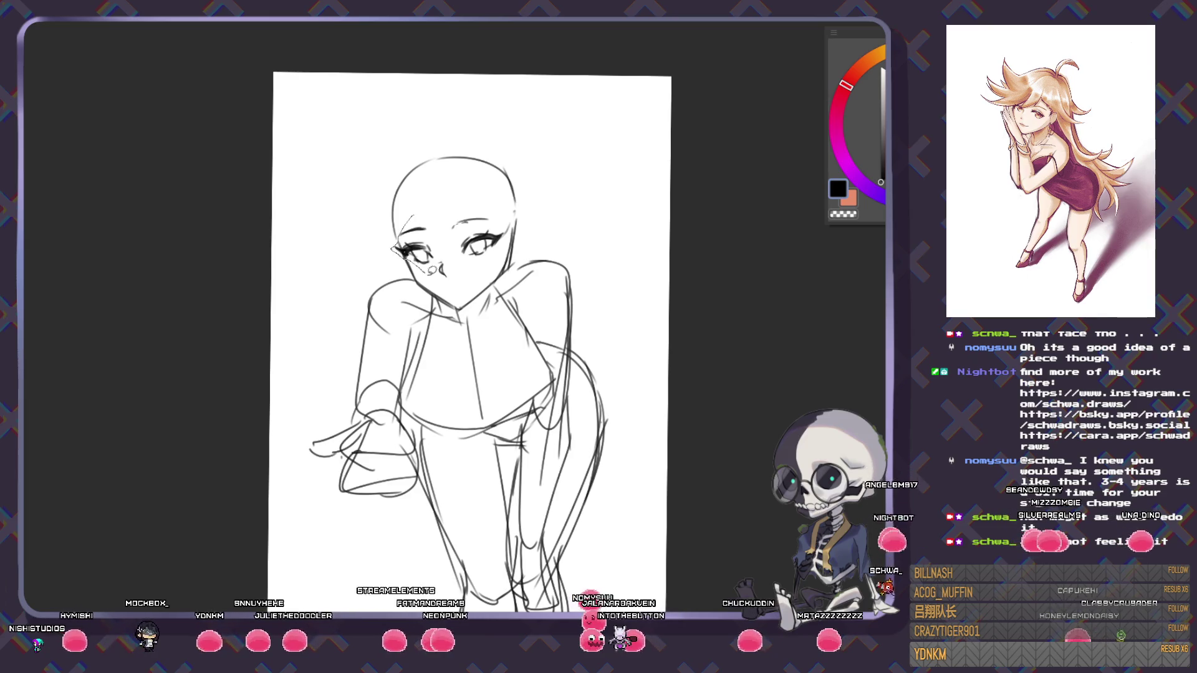
{"action": "key", "text": "ctrl+t"}
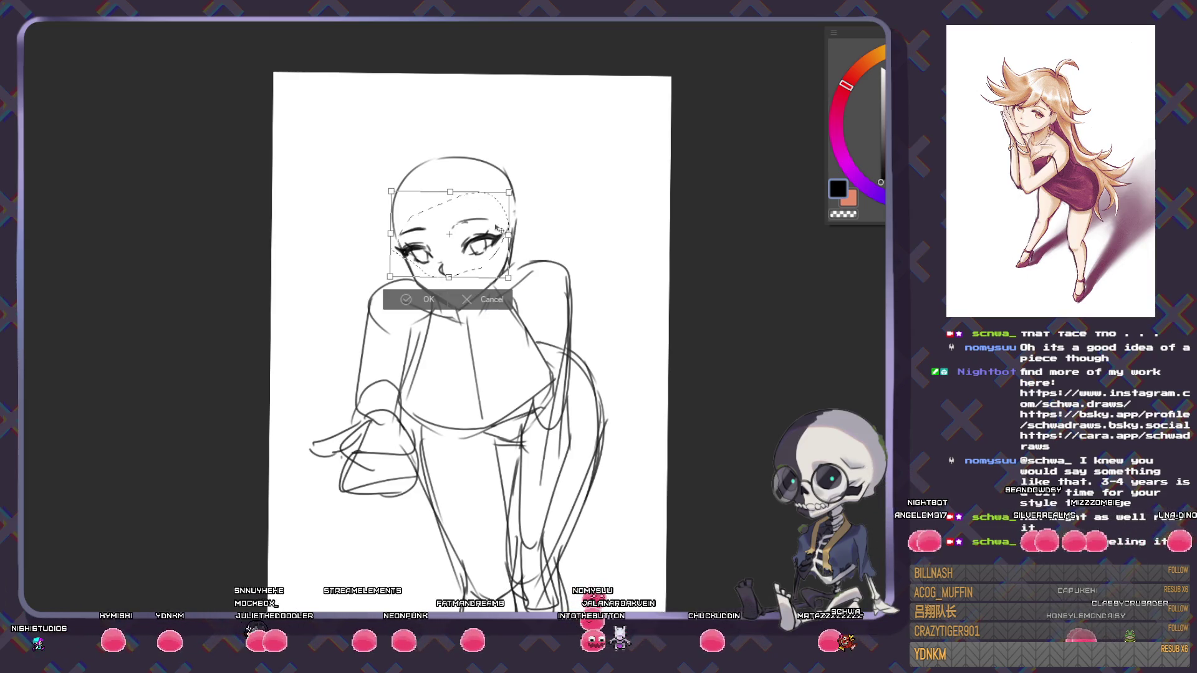
{"action": "left_click_drag", "start_coordinate": [492, 227], "coordinate": [496, 223]}
{"action": "key", "text": "Return"}
{"action": "key", "text": "ctrl+d"}
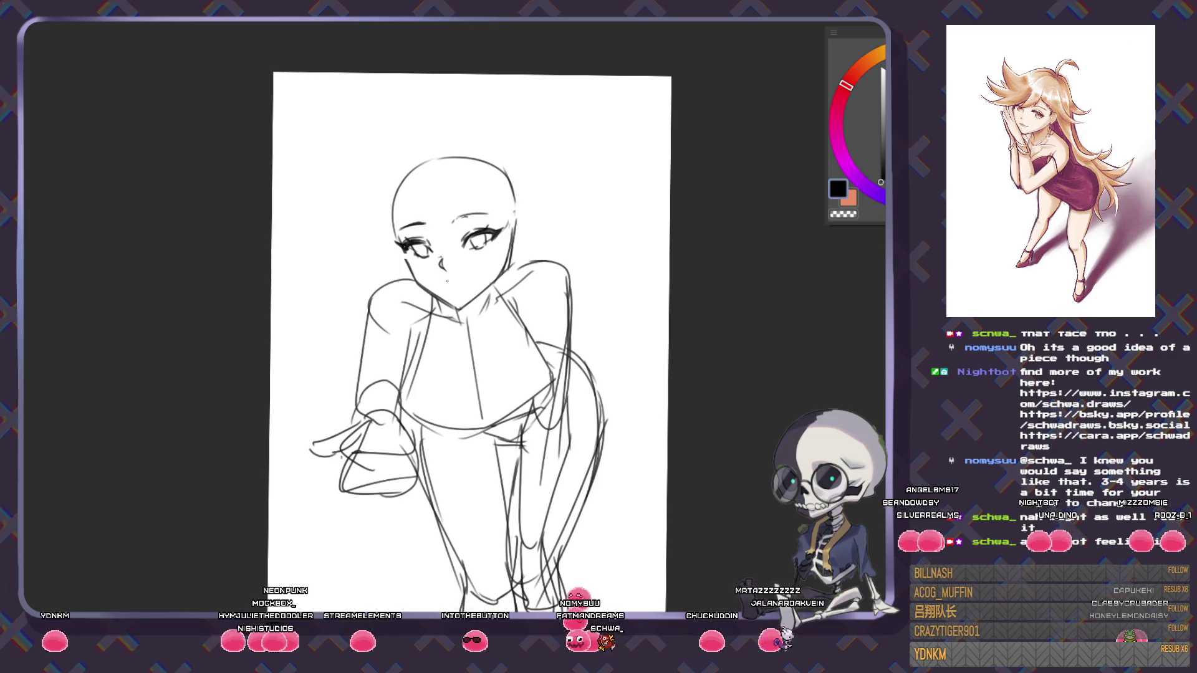
{"action": "left_click_drag", "start_coordinate": [443, 281], "coordinate": [499, 299]}
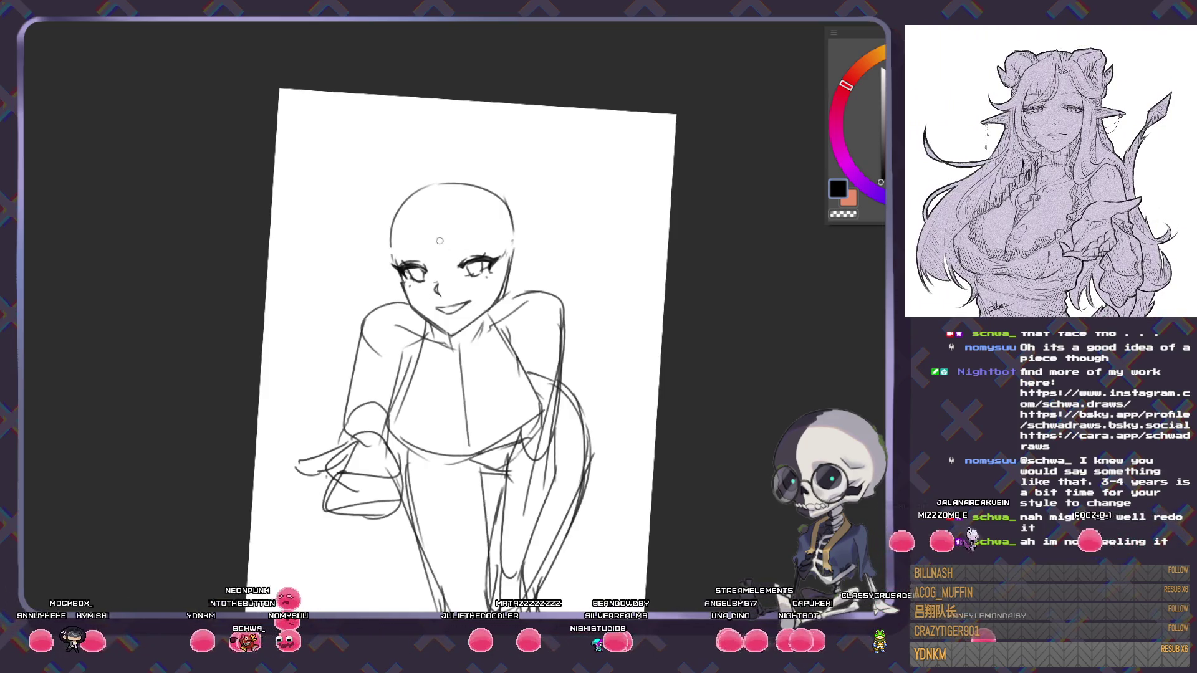
- Draw bangs across the forehead, the upper-left hair outline and two pointed cat ears
{"action": "left_click_drag", "start_coordinate": [454, 245], "coordinate": [502, 240]}
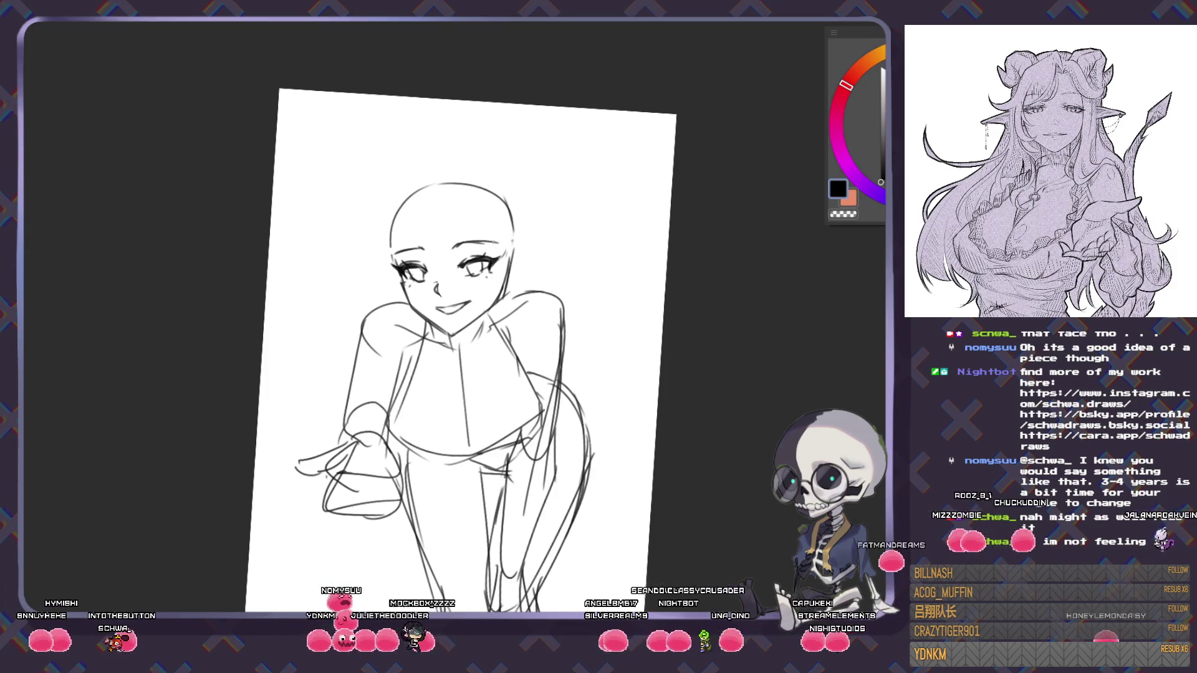
{"action": "mouse_move", "coordinate": [436, 230]}
{"action": "left_mouse_down"}
{"action": "mouse_move", "coordinate": [427, 217]}
{"action": "mouse_move", "coordinate": [409, 232]}
{"action": "left_mouse_up"}
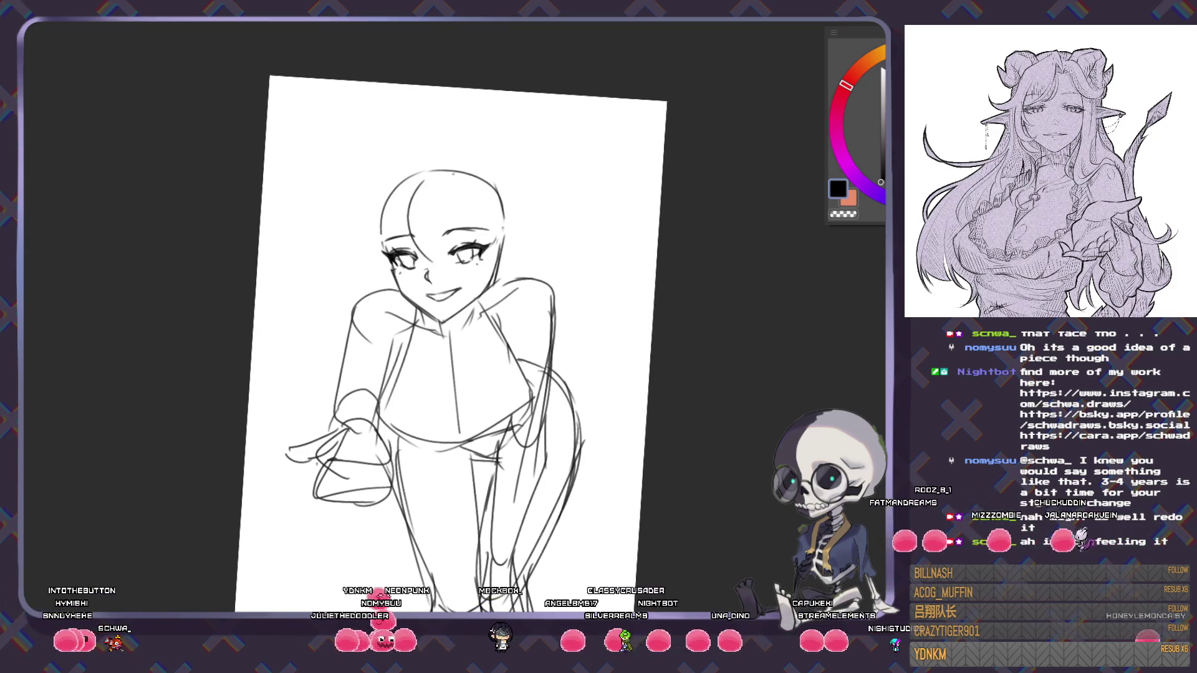
{"action": "left_click_drag", "start_coordinate": [450, 174], "coordinate": [444, 249]}
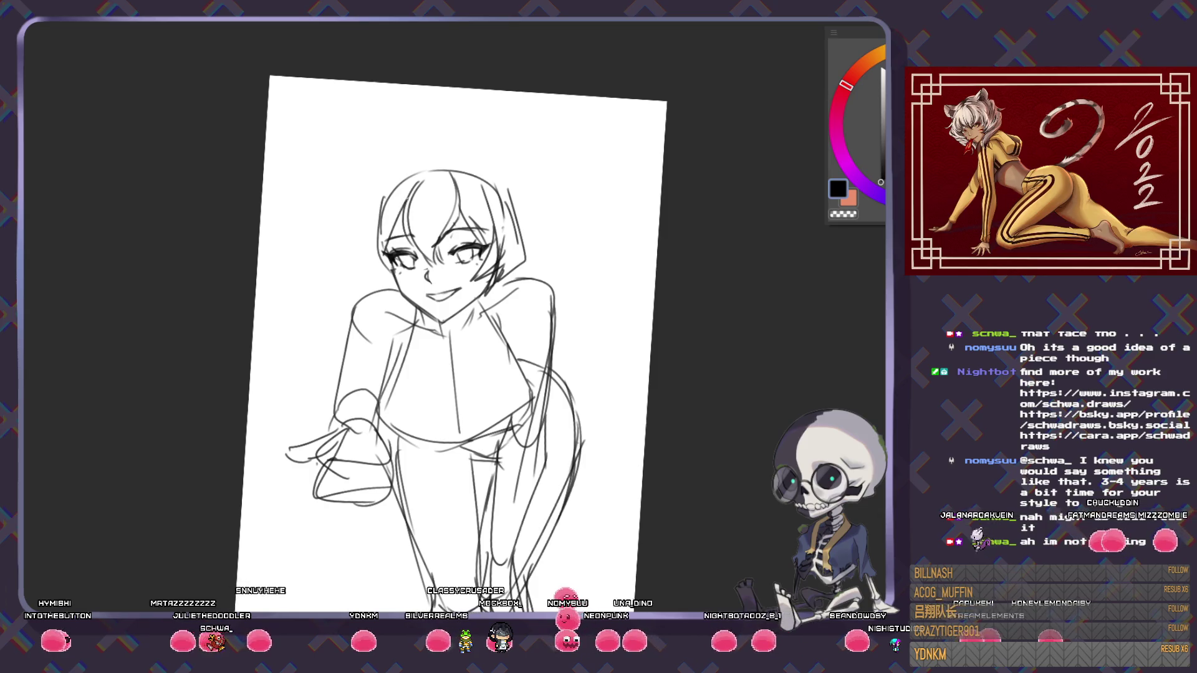
{"action": "left_click_drag", "start_coordinate": [397, 167], "coordinate": [374, 229]}
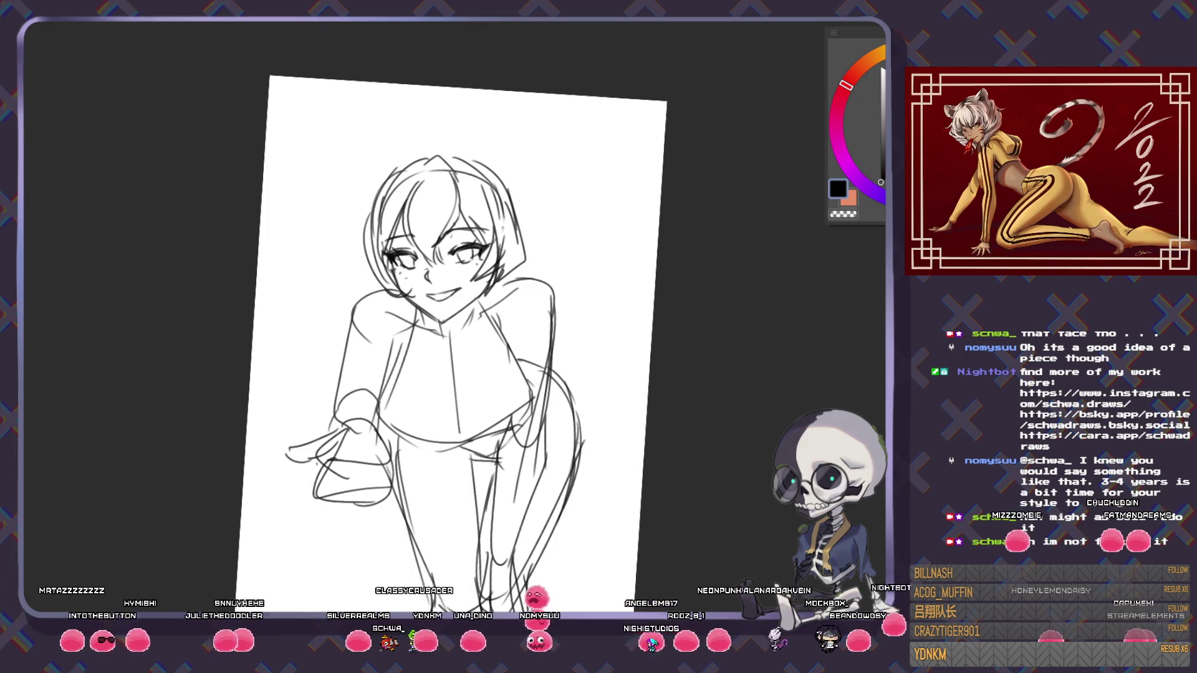
{"action": "mouse_move", "coordinate": [463, 155]}
{"action": "left_mouse_down"}
{"action": "mouse_move", "coordinate": [485, 98]}
{"action": "mouse_move", "coordinate": [515, 190]}
{"action": "left_mouse_up"}
{"action": "mouse_move", "coordinate": [382, 187]}
{"action": "left_mouse_down"}
{"action": "mouse_move", "coordinate": [416, 182]}
{"action": "mouse_move", "coordinate": [383, 107]}
{"action": "left_mouse_up"}
{"action": "key", "text": "ctrl+z"}
{"action": "left_click_drag", "start_coordinate": [382, 107], "coordinate": [412, 160]}
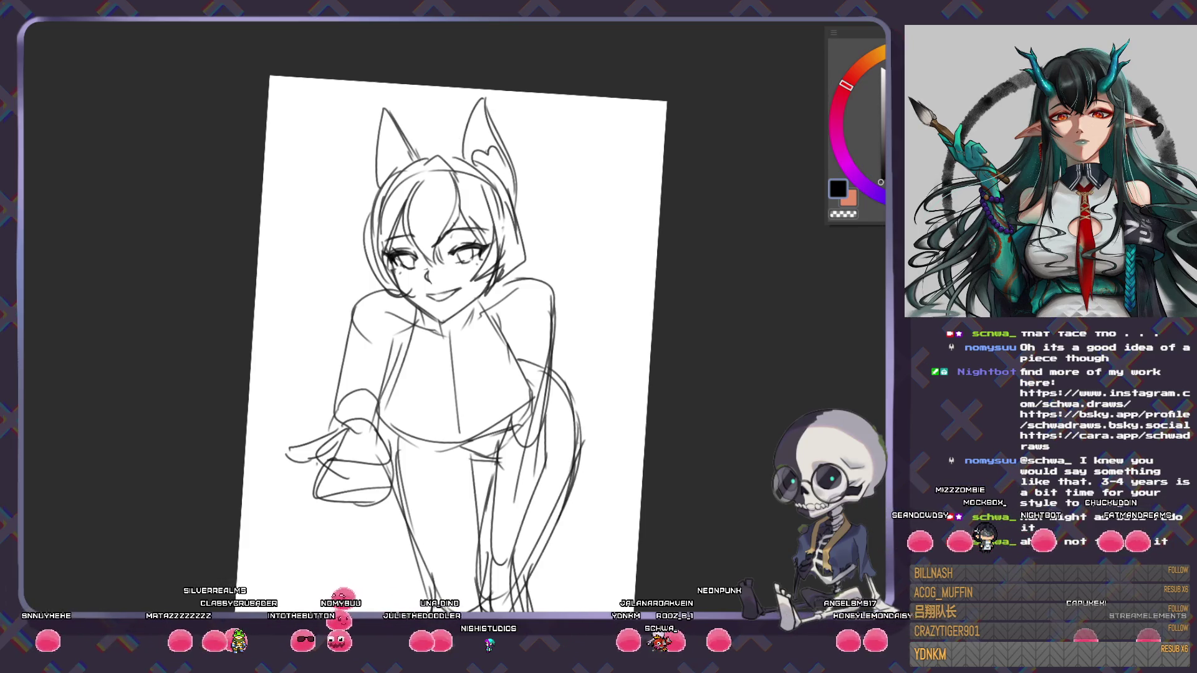
{"action": "left_click_drag", "start_coordinate": [406, 149], "coordinate": [409, 155]}
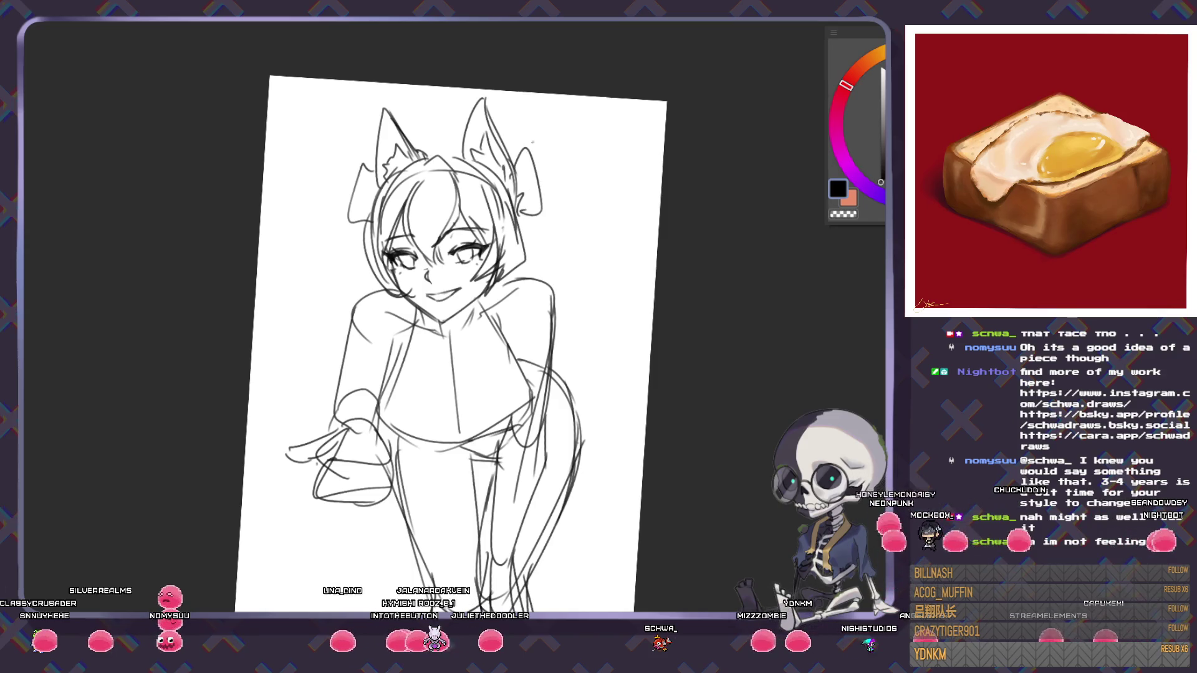
- Draw the long right twin tail flowing down the figure's side
{"action": "left_click_drag", "start_coordinate": [525, 145], "coordinate": [590, 452]}
{"action": "key", "text": "ctrl+z"}
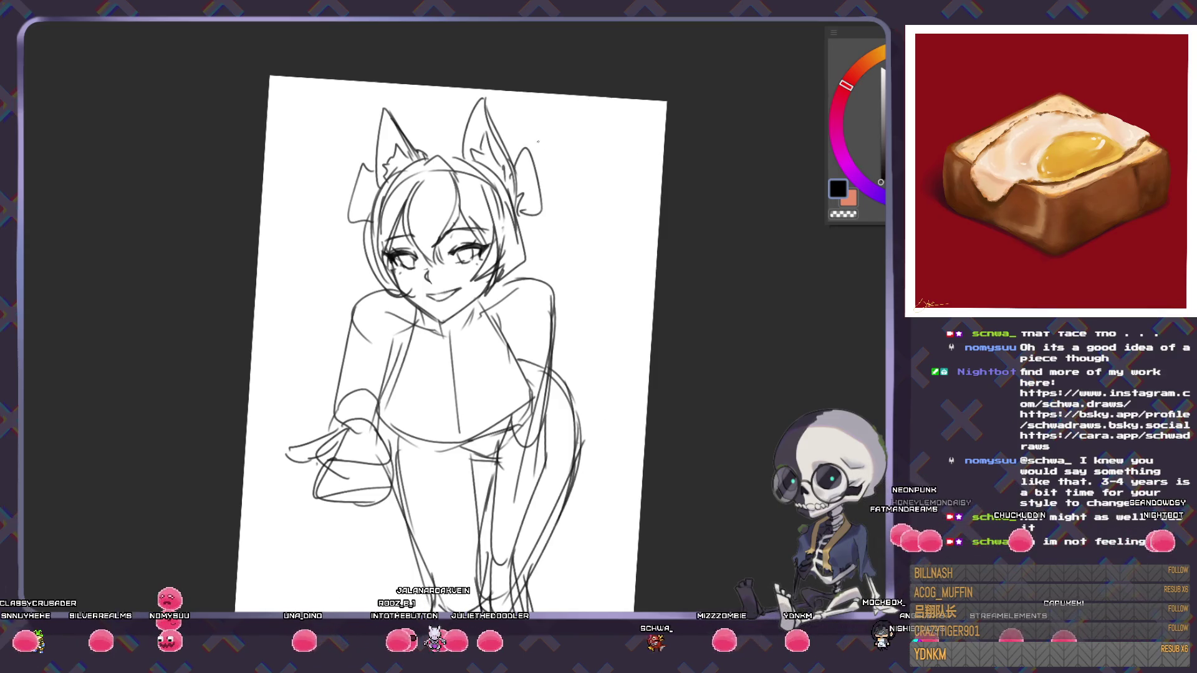
{"action": "left_click_drag", "start_coordinate": [522, 150], "coordinate": [619, 429]}
{"action": "left_click_drag", "start_coordinate": [583, 215], "coordinate": [628, 446]}
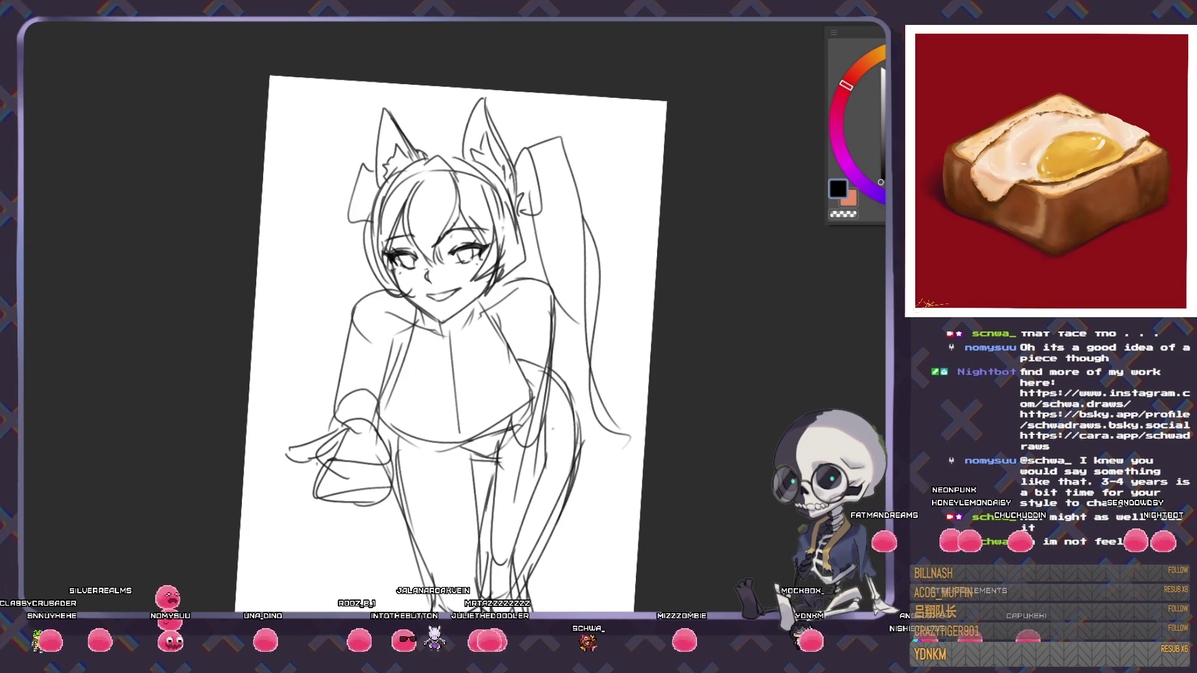
- Draw the left twin tail from the ear downward with several flowing strokes
{"action": "left_click_drag", "start_coordinate": [329, 163], "coordinate": [284, 324]}
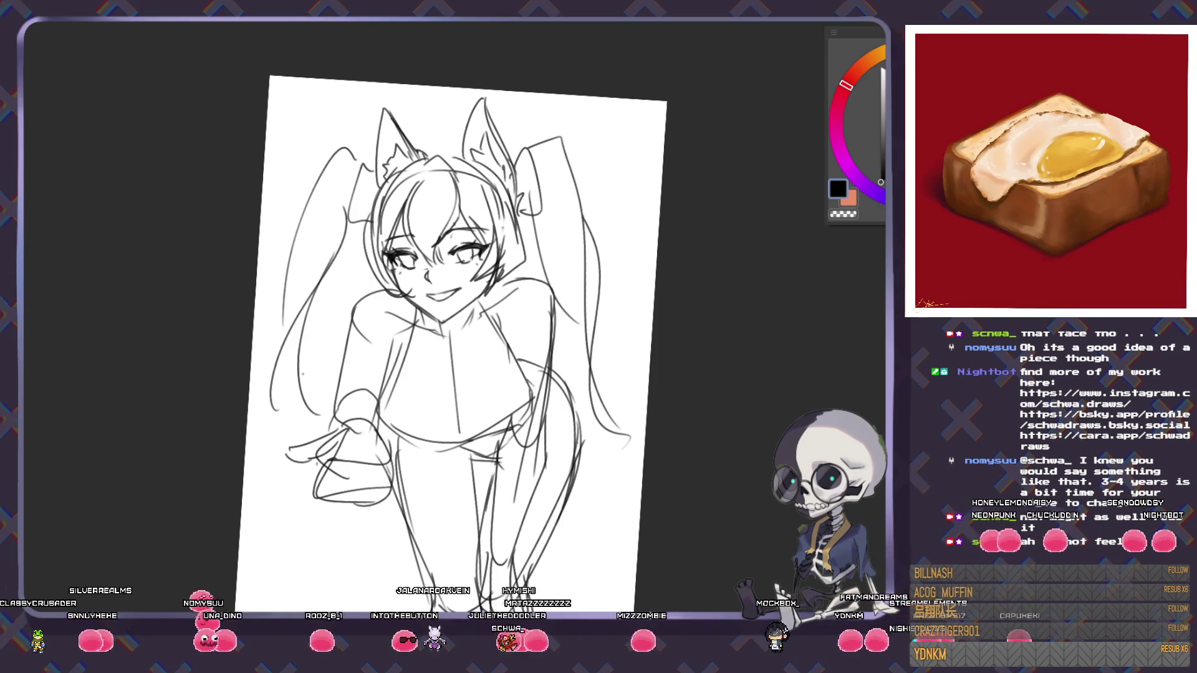
{"action": "left_click_drag", "start_coordinate": [311, 180], "coordinate": [268, 348]}
{"action": "left_click_drag", "start_coordinate": [347, 241], "coordinate": [313, 361]}
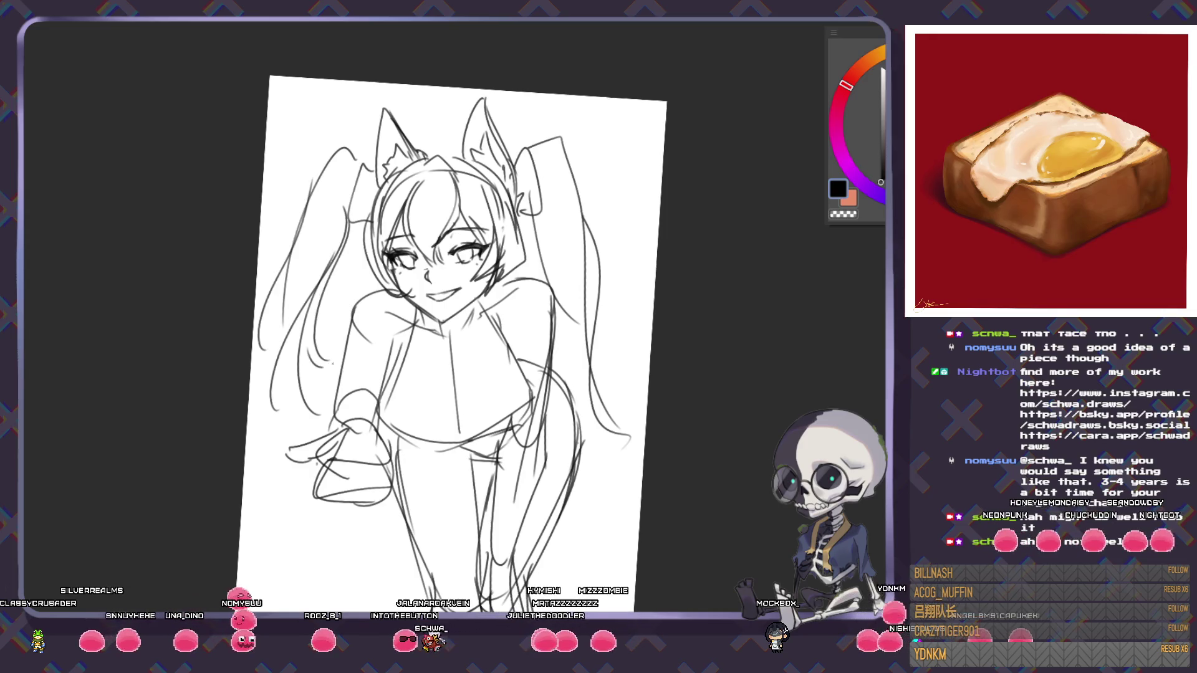
{"action": "scroll", "coordinate": [349, 312], "scroll_direction": "down", "scroll_amount": 5}
{"action": "left_click_drag", "start_coordinate": [354, 251], "coordinate": [303, 376]}
{"action": "left_click_drag", "start_coordinate": [414, 377], "coordinate": [291, 435]}
{"action": "key", "text": "ctrl+z"}
{"action": "left_click_drag", "start_coordinate": [392, 345], "coordinate": [402, 377]}
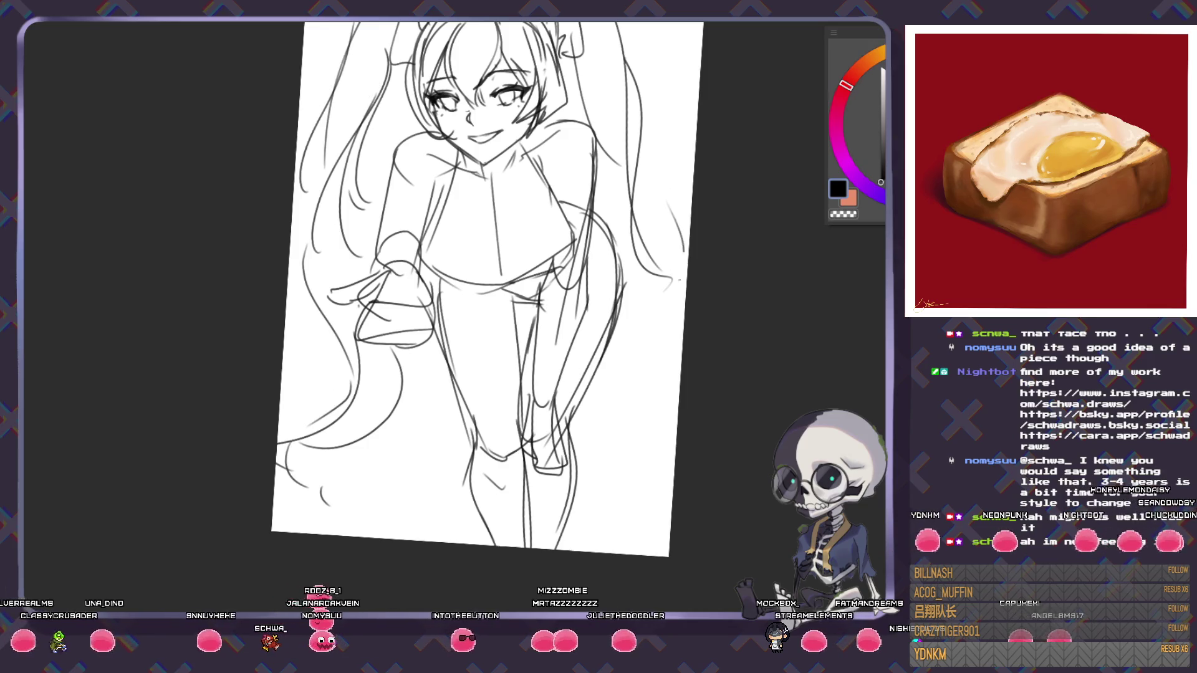
{"action": "scroll", "coordinate": [620, 439], "scroll_direction": "down", "scroll_amount": 2}
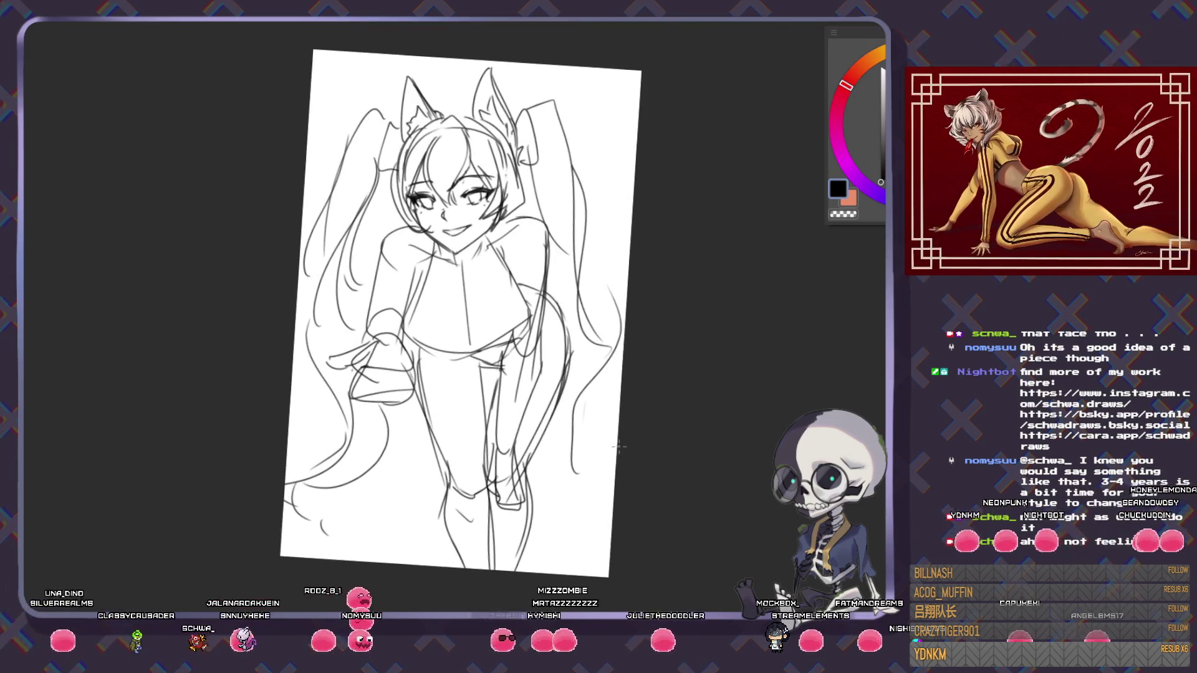
- Switch to the horned-girl sketch's canvas, zoom in and rotate the view to tilt it
{"action": "key", "text": "ctrl+Tab"}
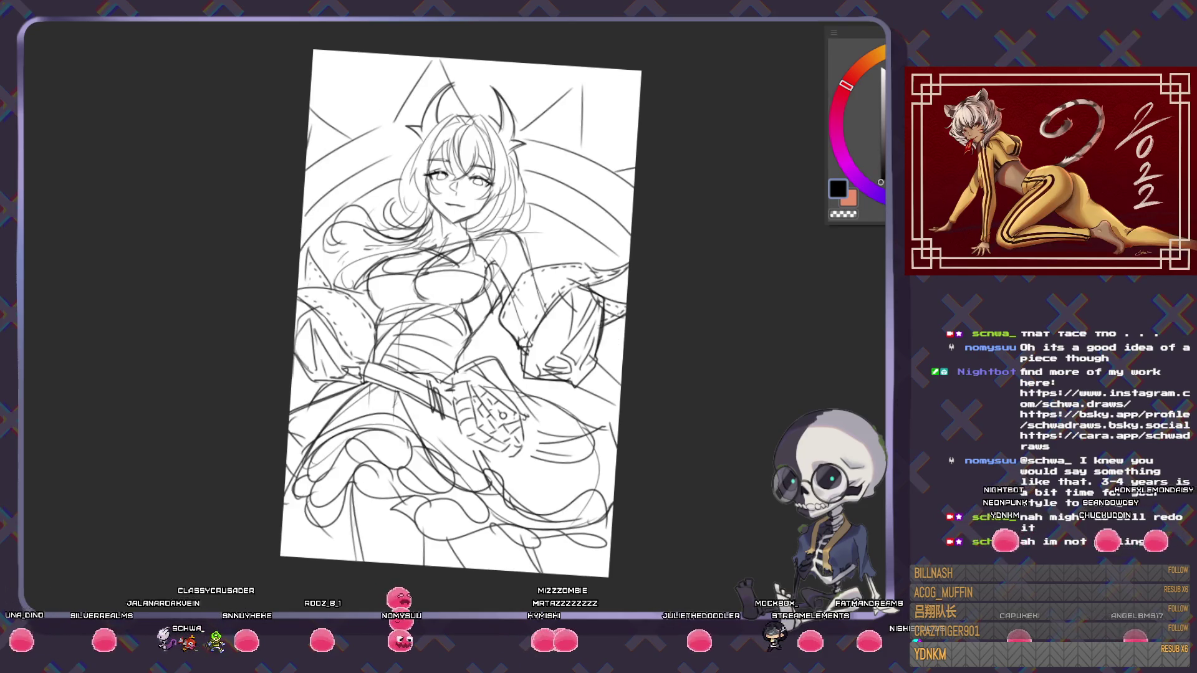
{"action": "scroll", "coordinate": [476, 193], "scroll_direction": "up", "scroll_amount": 2}
{"action": "scroll", "coordinate": [339, 107], "scroll_direction": "up", "scroll_amount": 2}
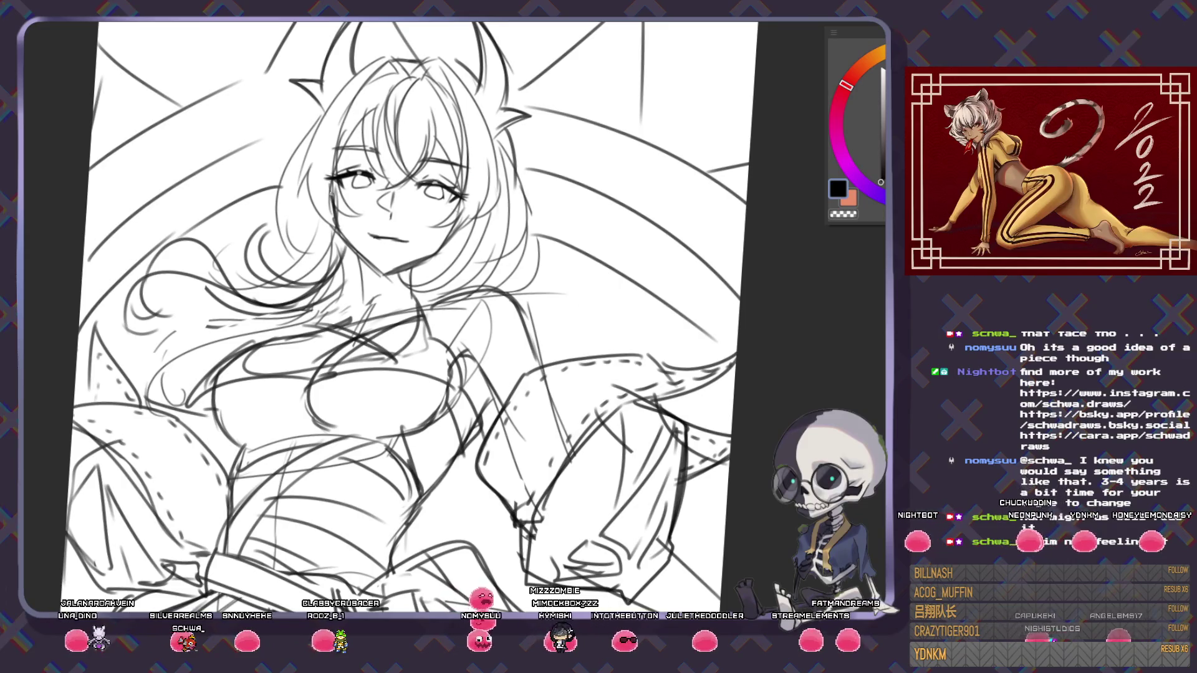
{"action": "left_click_drag", "start_coordinate": [430, 376], "coordinate": [510, 415]}
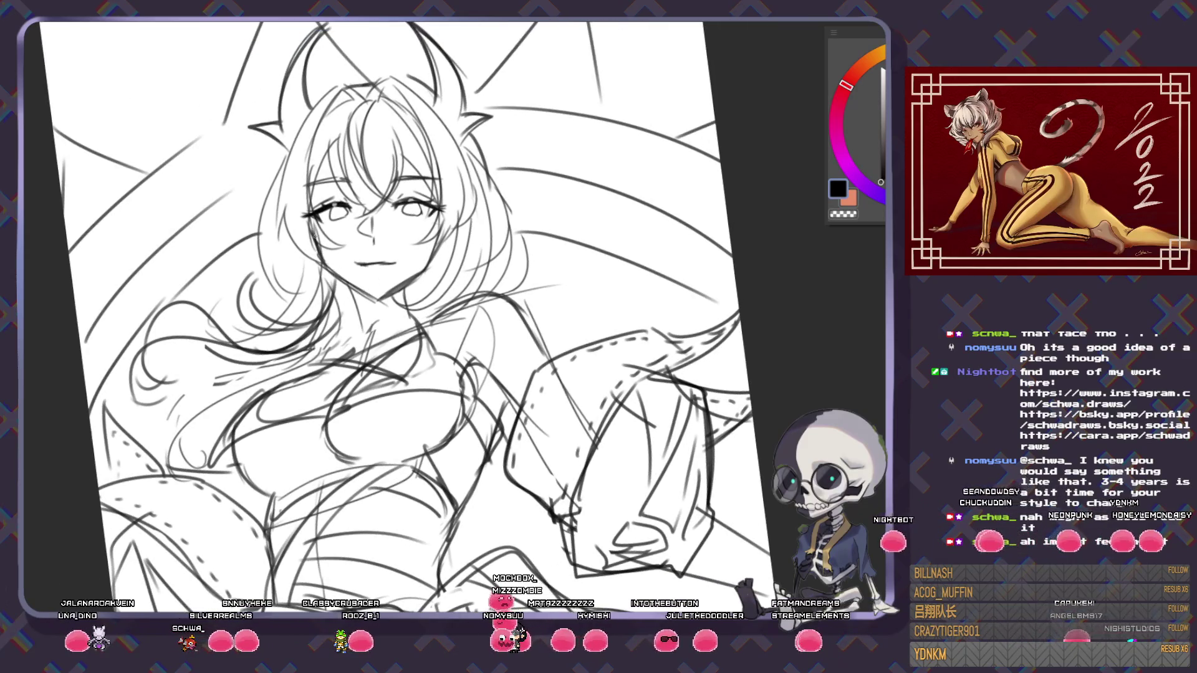
{"action": "mouse_move", "coordinate": [375, 416]}
{"action": "left_mouse_down"}
{"action": "mouse_move", "coordinate": [333, 225]}
{"action": "mouse_move", "coordinate": [389, 210]}
{"action": "left_mouse_up"}
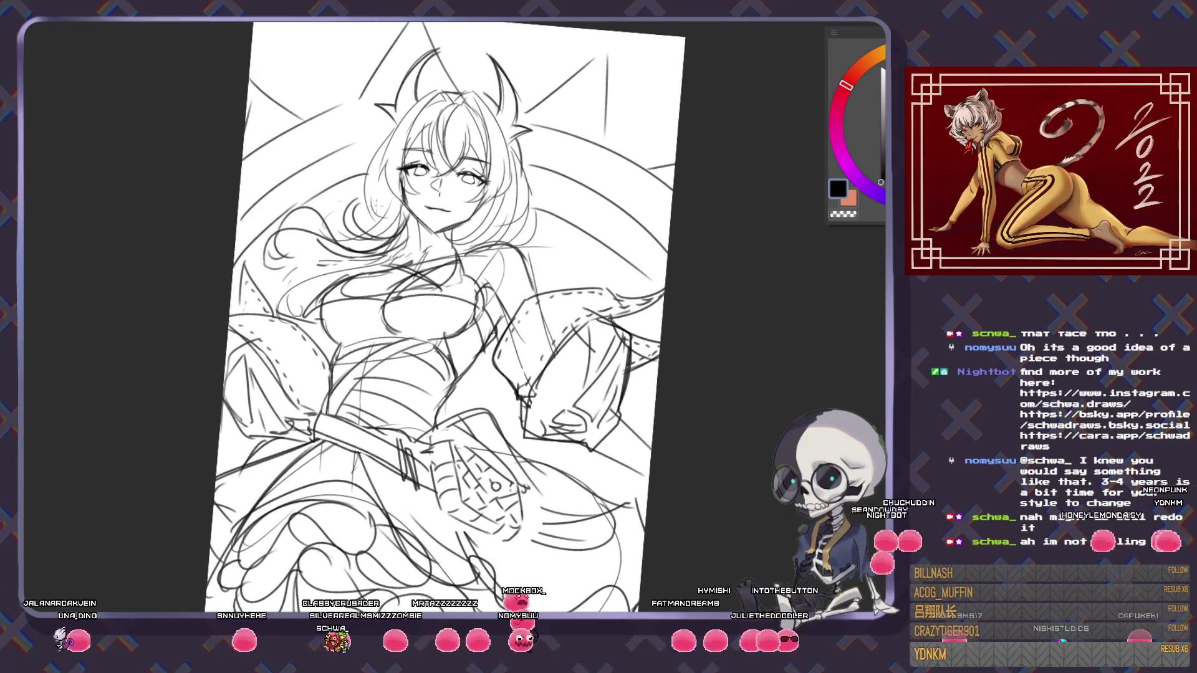